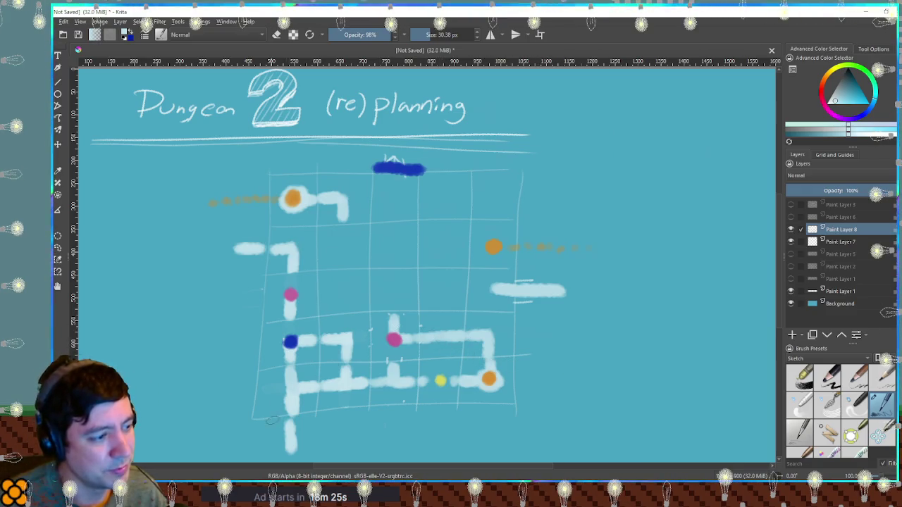
Step: Undo a curved corridor hook, then hide the room map and grid layers to view the older sketch
drag(242, 246, 230, 252)
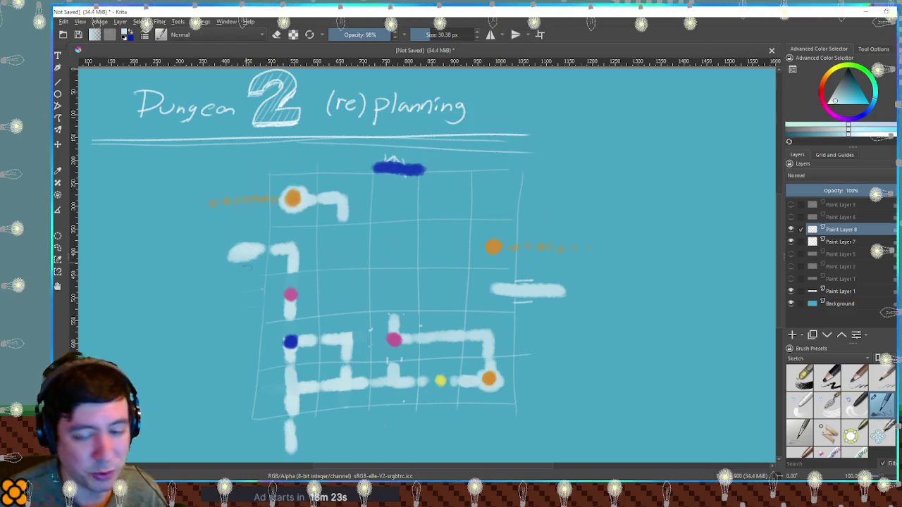
key(ctrl+z)
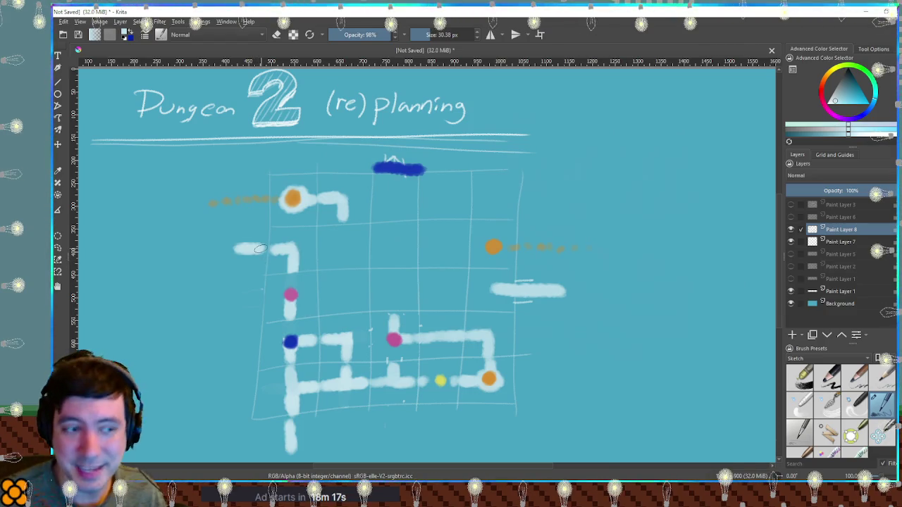
click(790, 231)
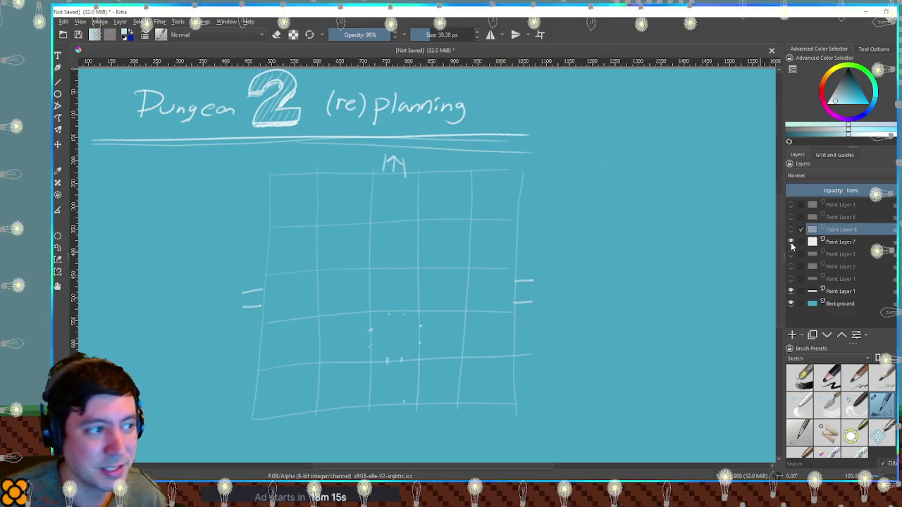
click(791, 242)
click(790, 254)
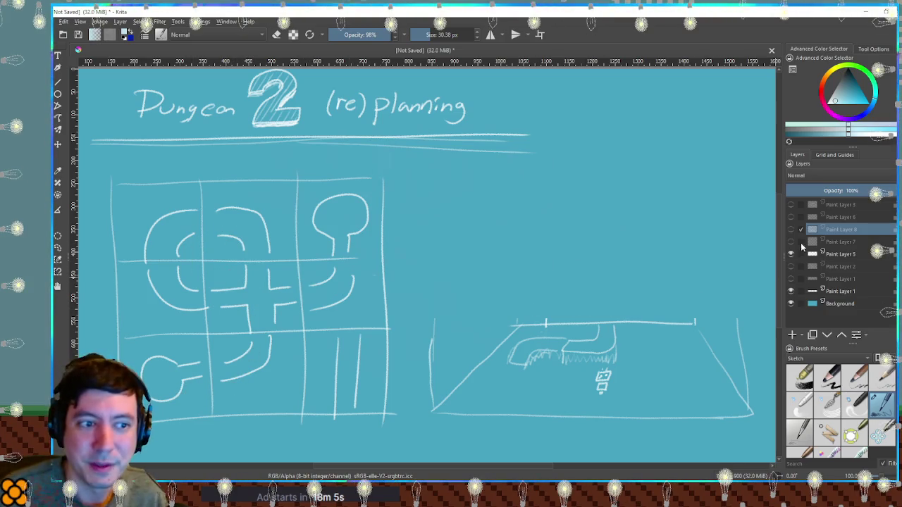
Step: Restore the room map and grid layers and draw a long white corridor left from the upper orange room
click(791, 230)
click(790, 241)
click(790, 254)
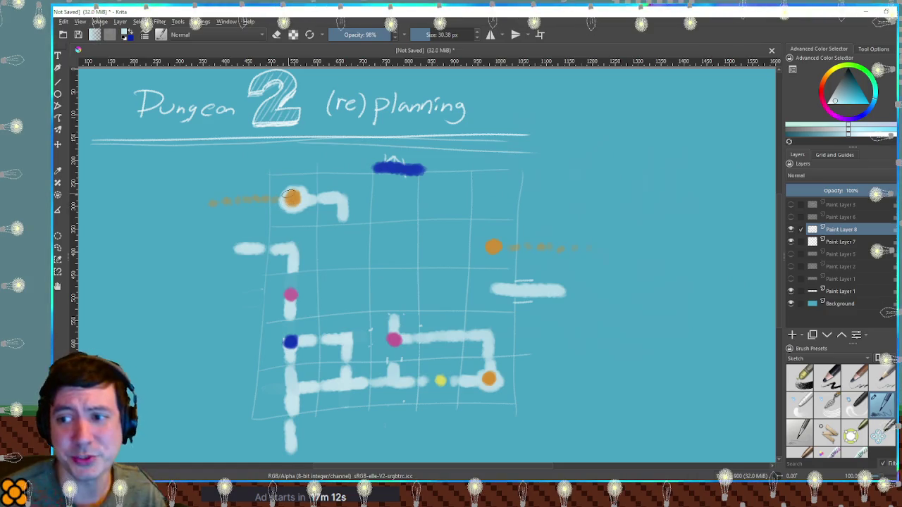
drag(257, 217, 125, 203)
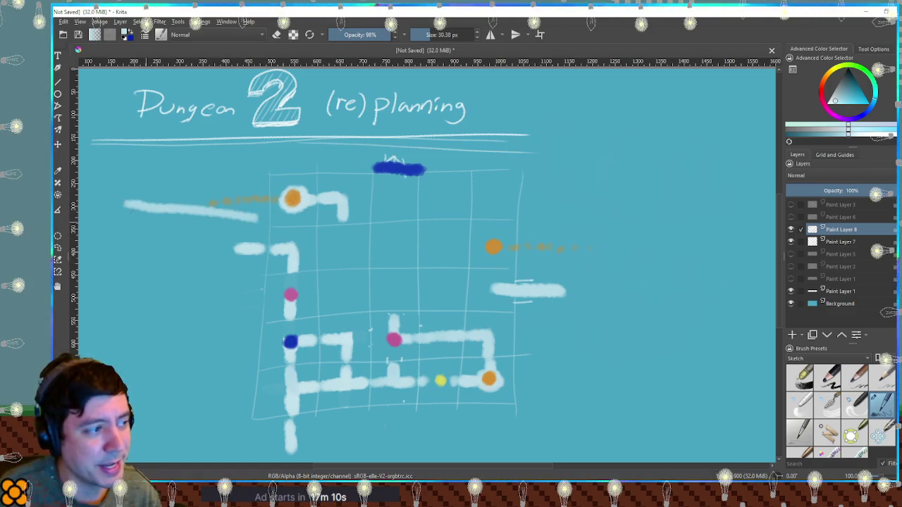
key(alt+Tab)
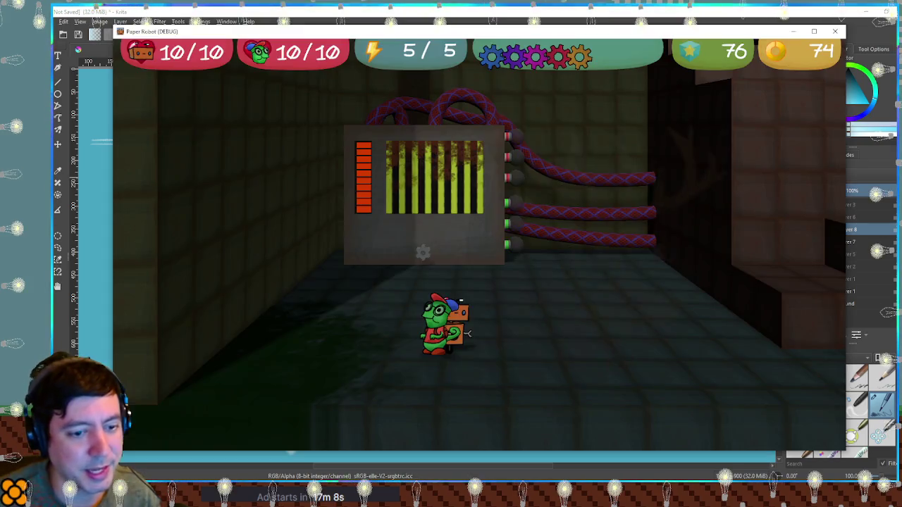
Step: Walk the robot right and jump the worm up onto the raised block
key(Right)
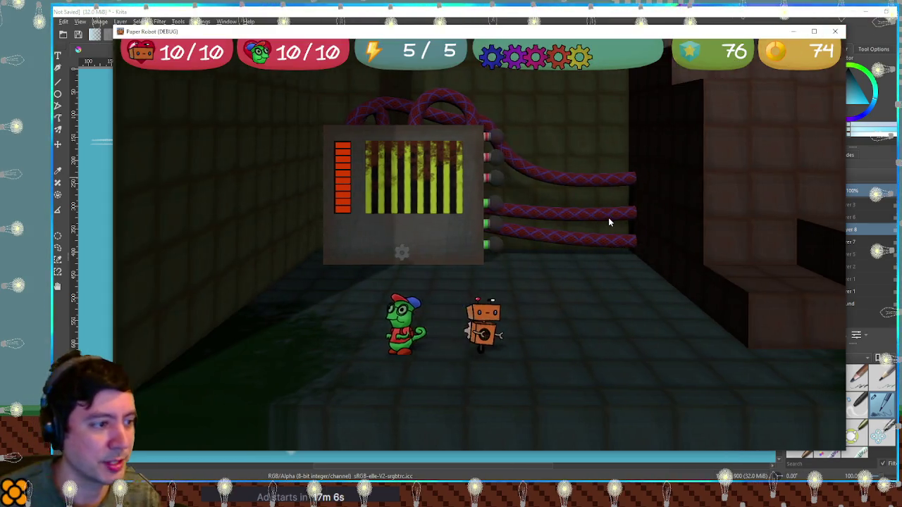
key(Right)
key(space)
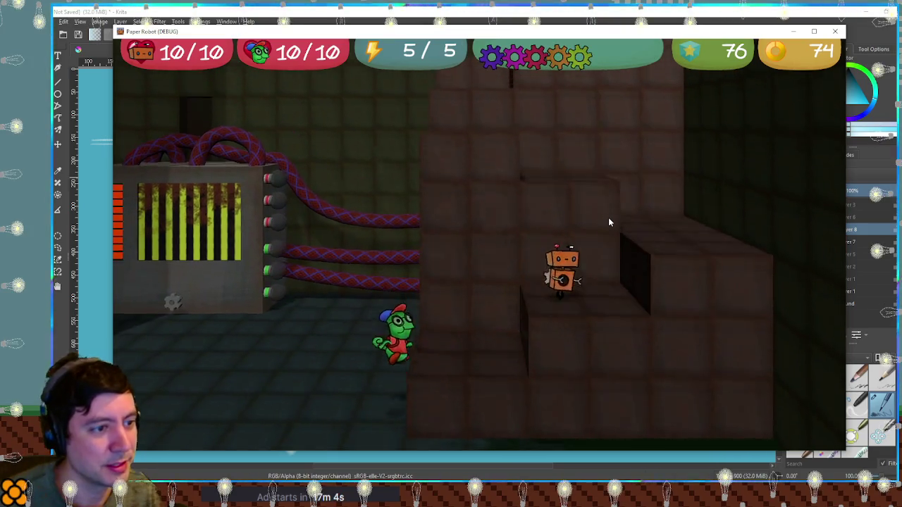
key(Right)
key(space)
key(space)
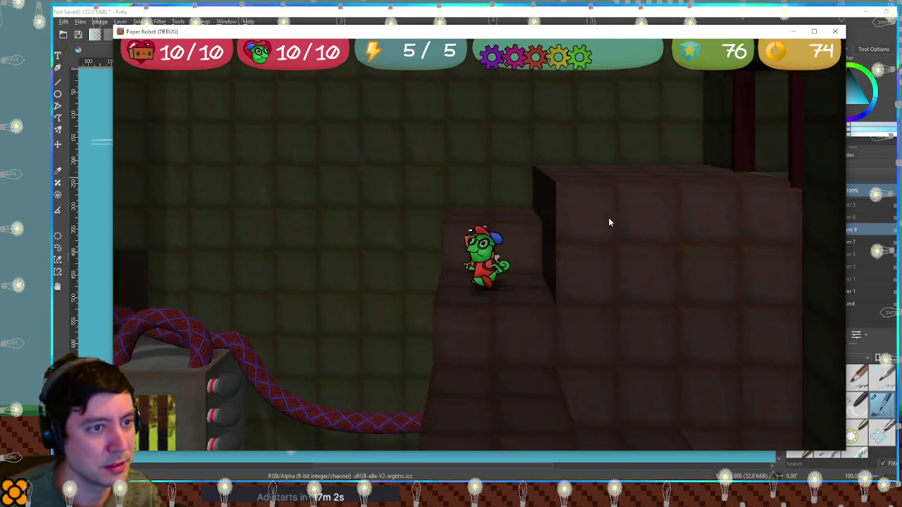
Step: Take the worm through the red doorway, quit the game, and open power_station_hall_1.tscn
key(Right)
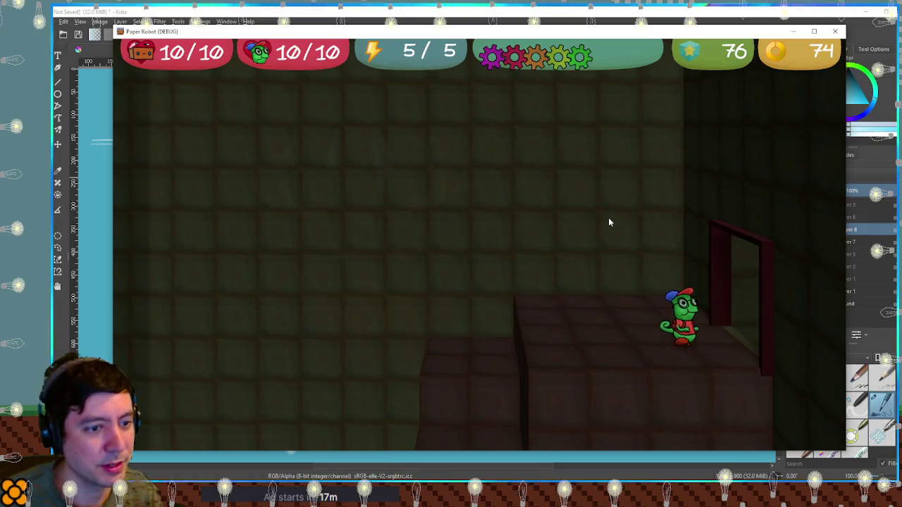
key(Right)
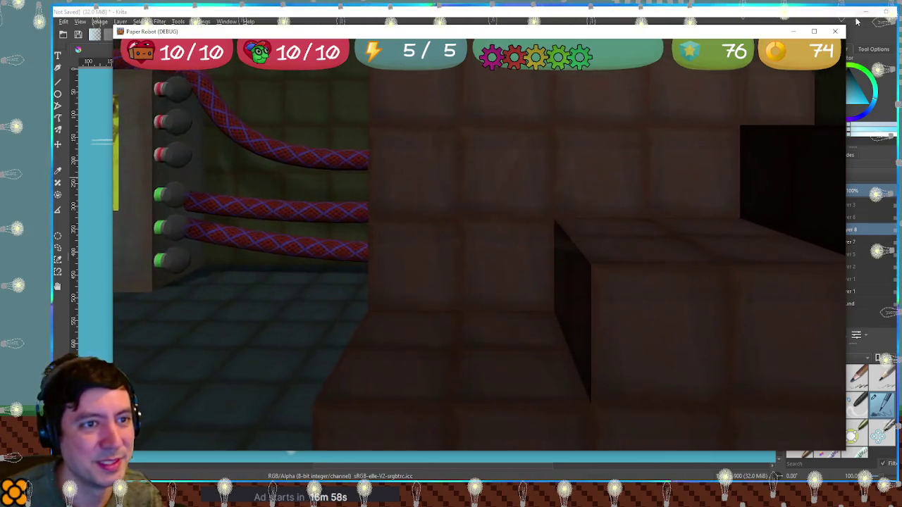
key(alt+F4)
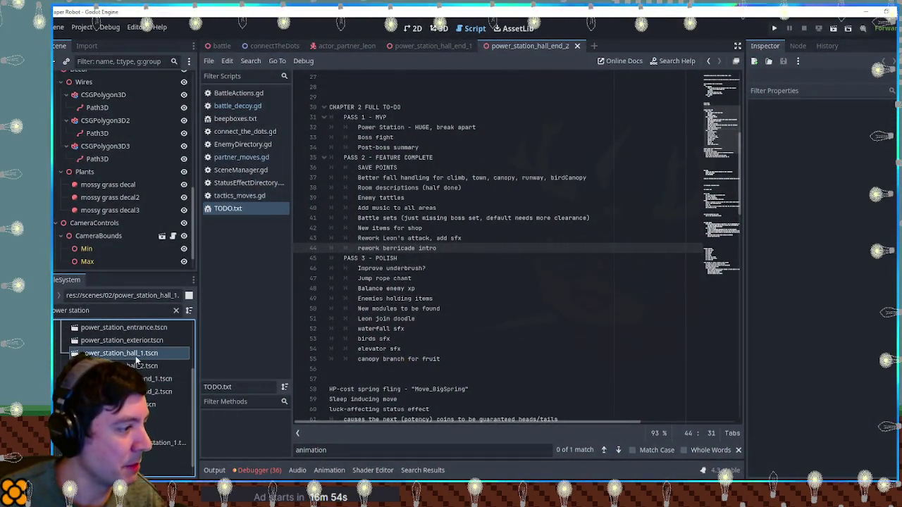
double_click(136, 356)
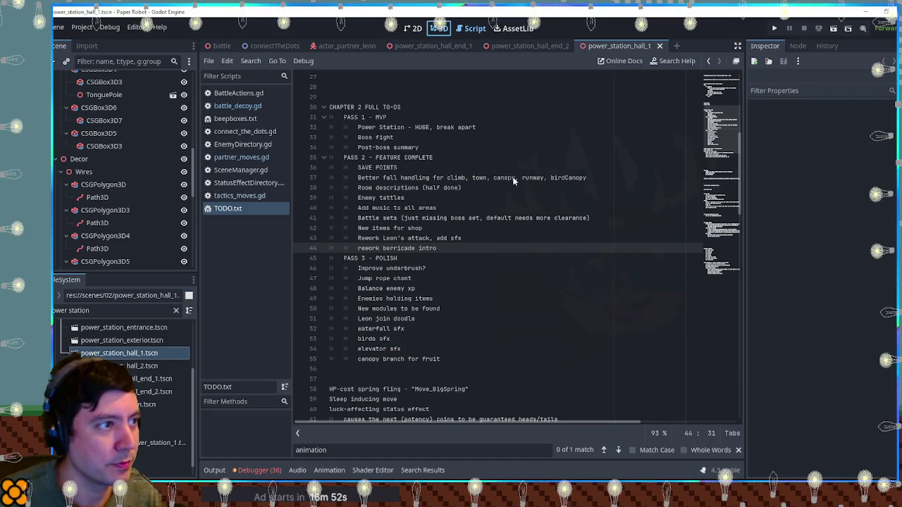
Step: Fly through the hall inspecting the tiled wall, boxes, star marker, plant and pink wire pipes
key(w)
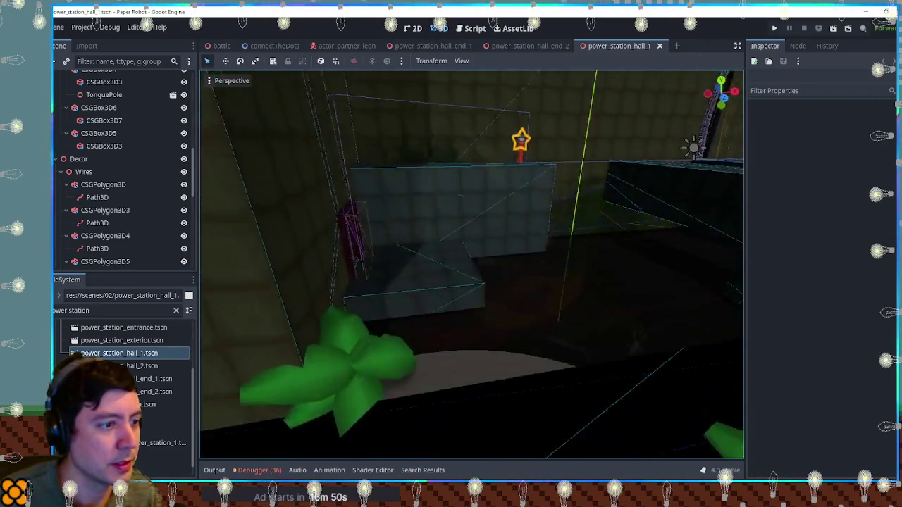
key(w)
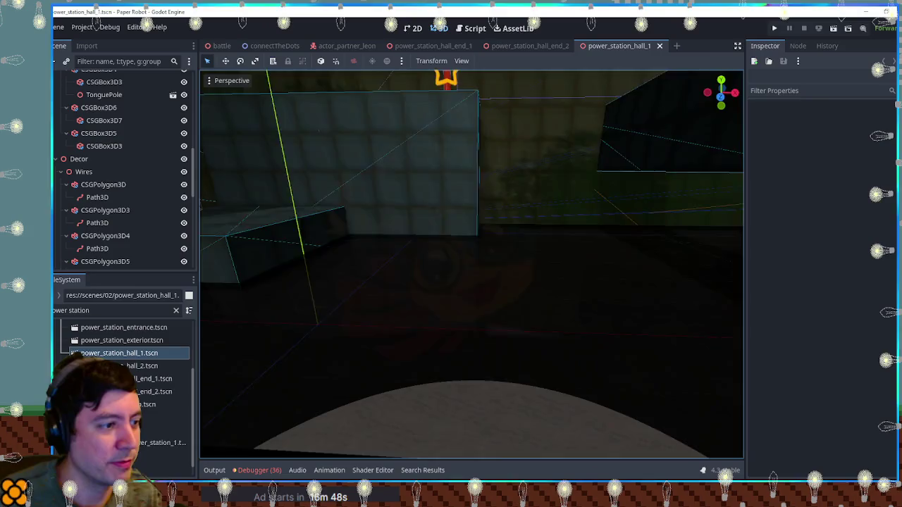
key(w)
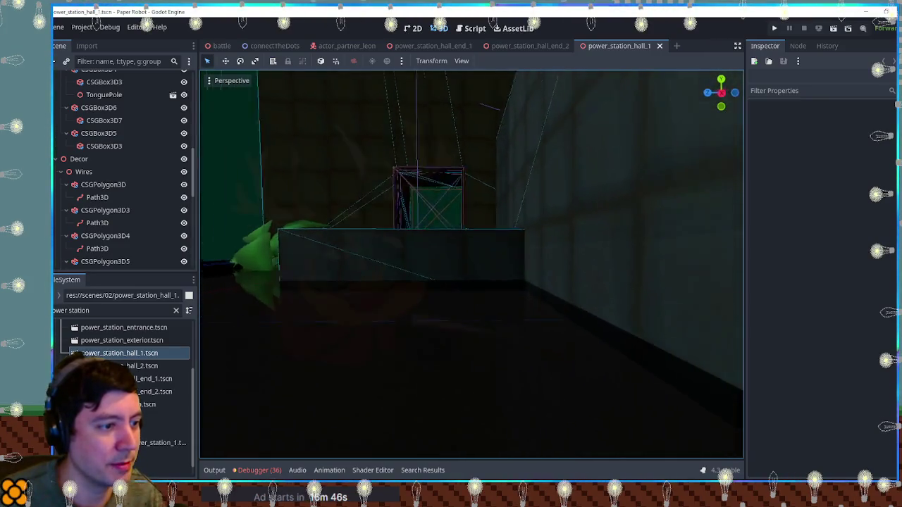
key(w)
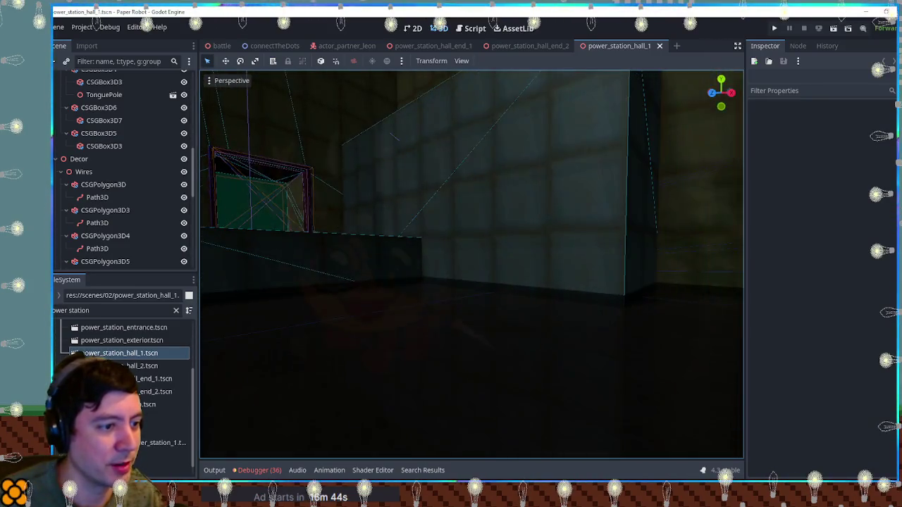
key(w)
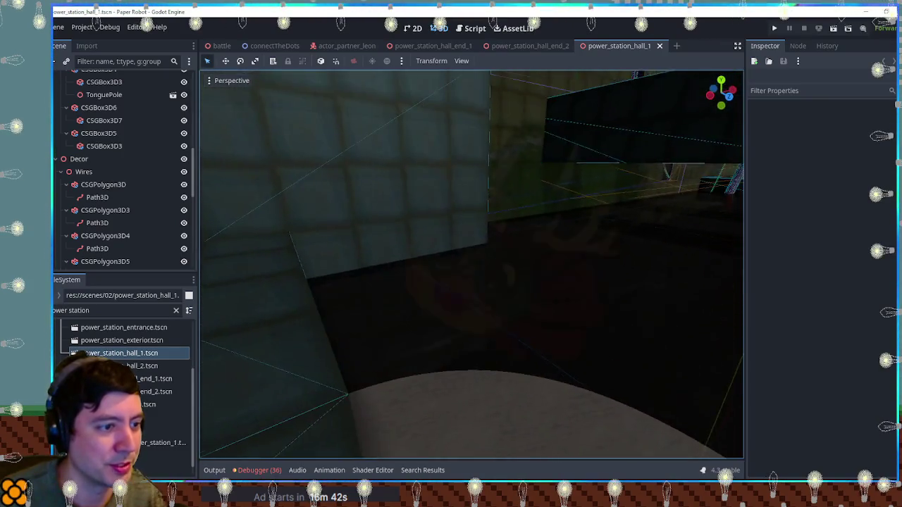
key(w)
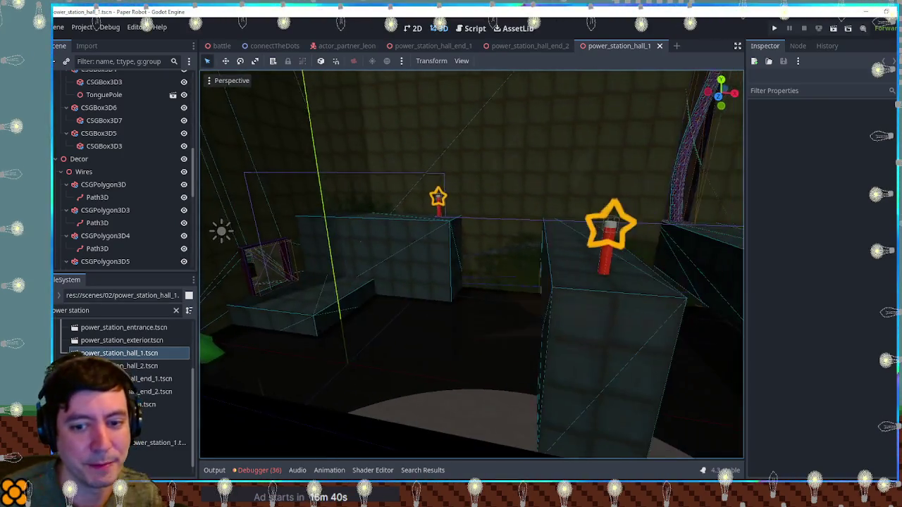
key(w)
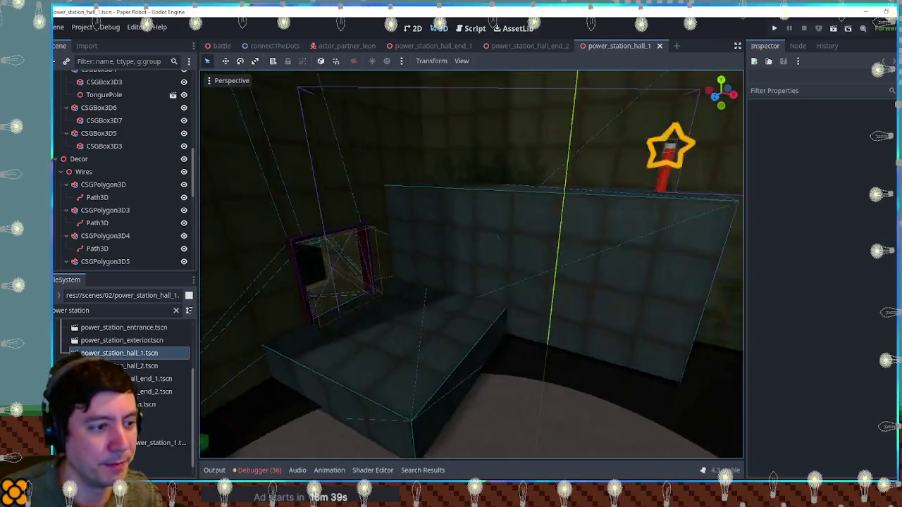
key(w)
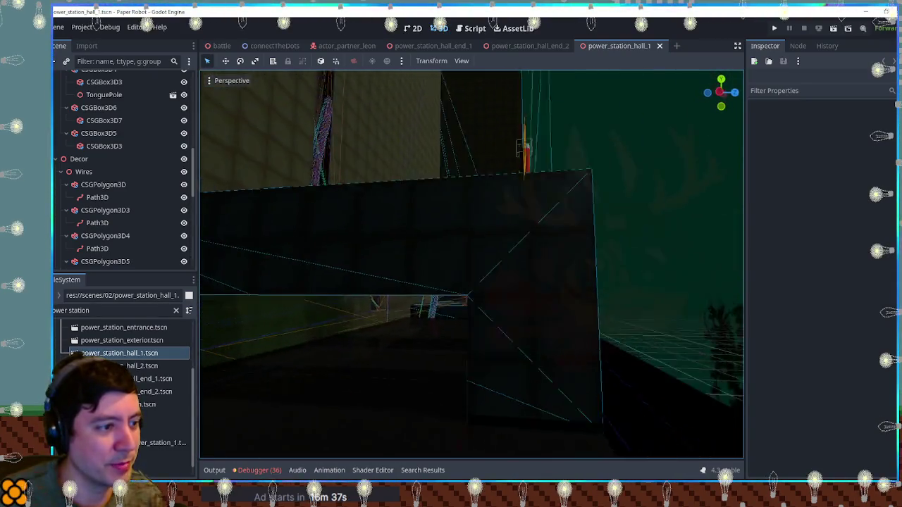
key(w)
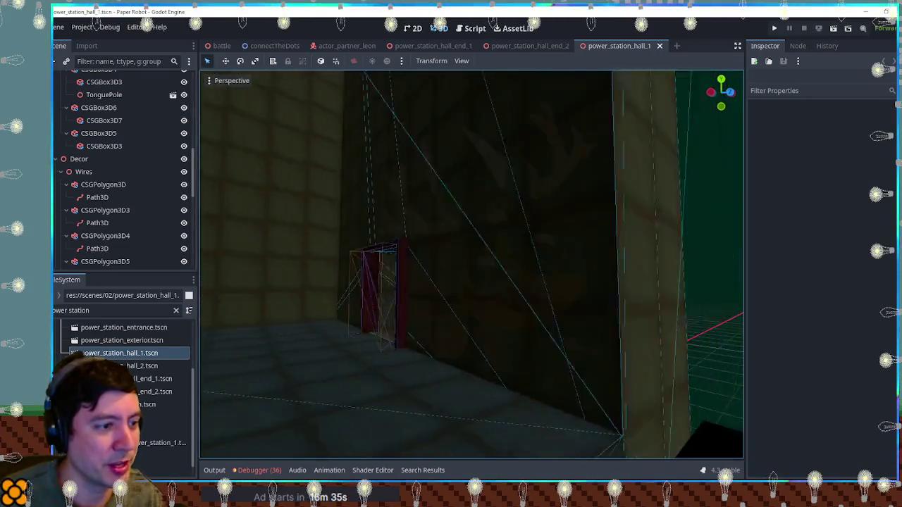
key(w)
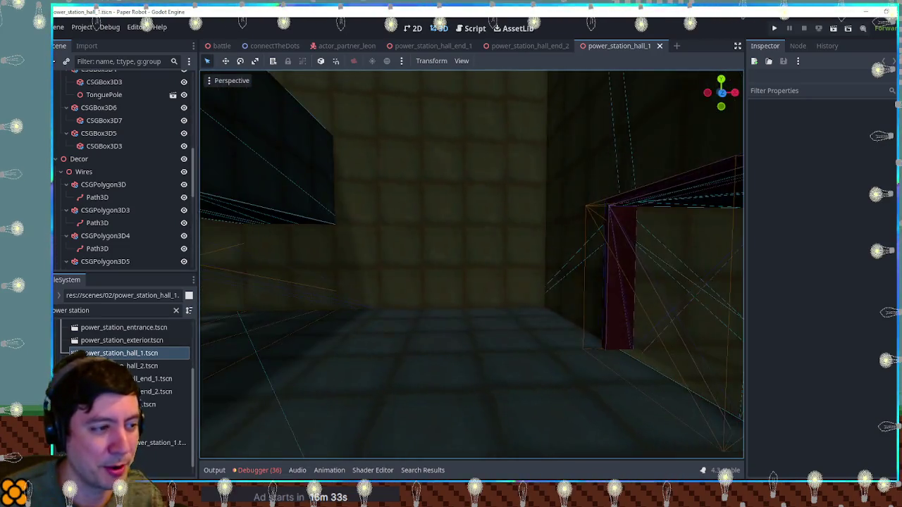
key(w)
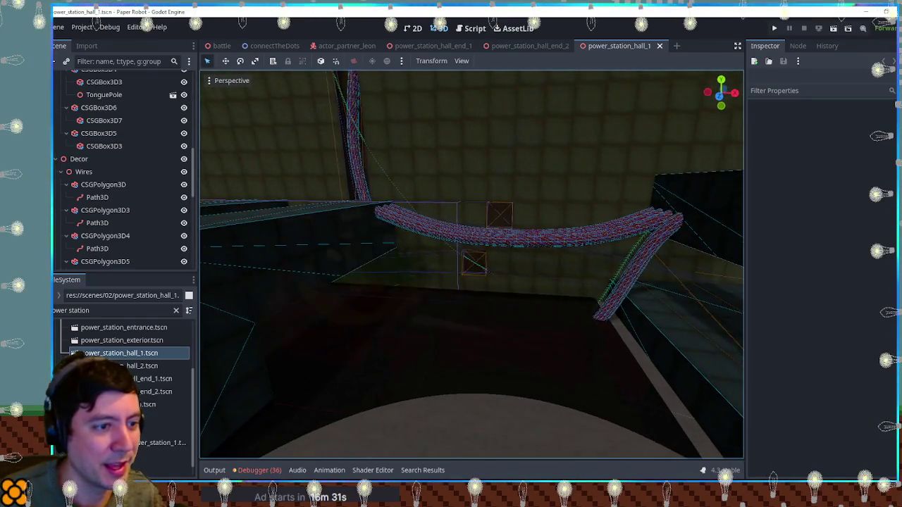
key(w)
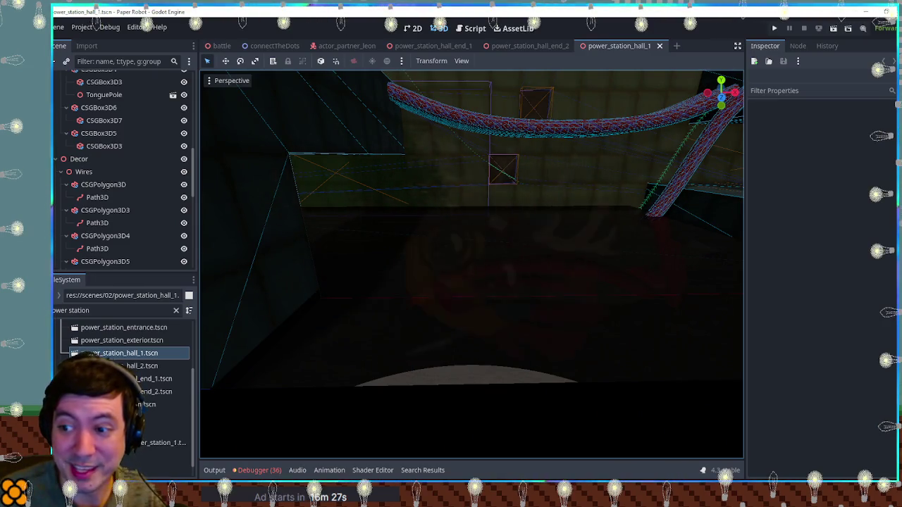
Step: Pull back to frame the boxes, wire meshes and plant, then minimize Godot
key(s)
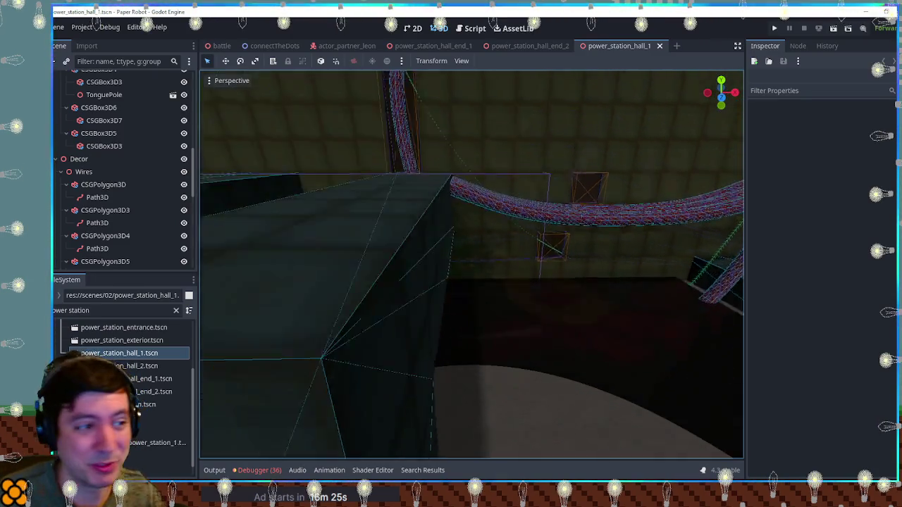
key(s)
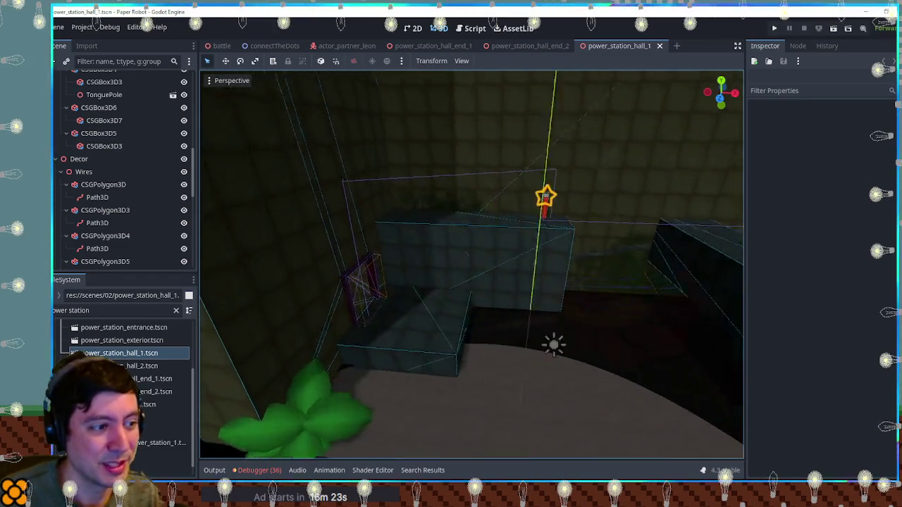
key(w)
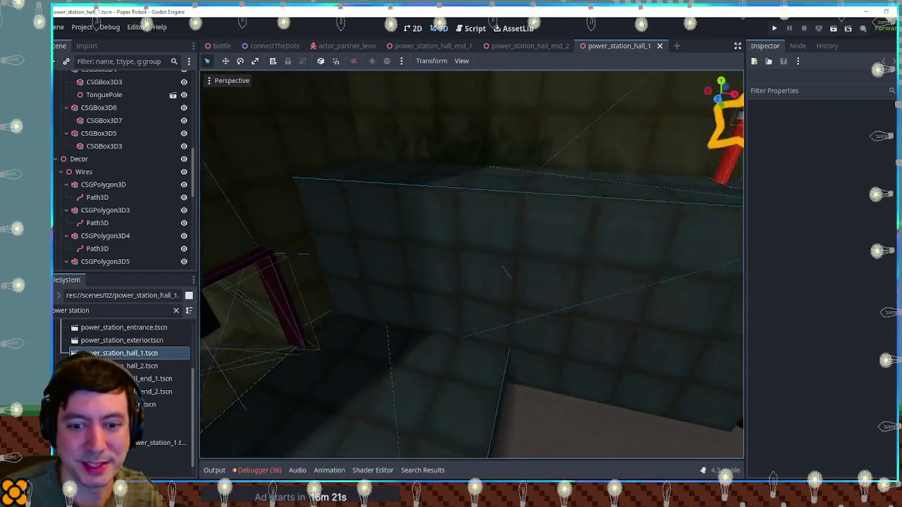
key(s)
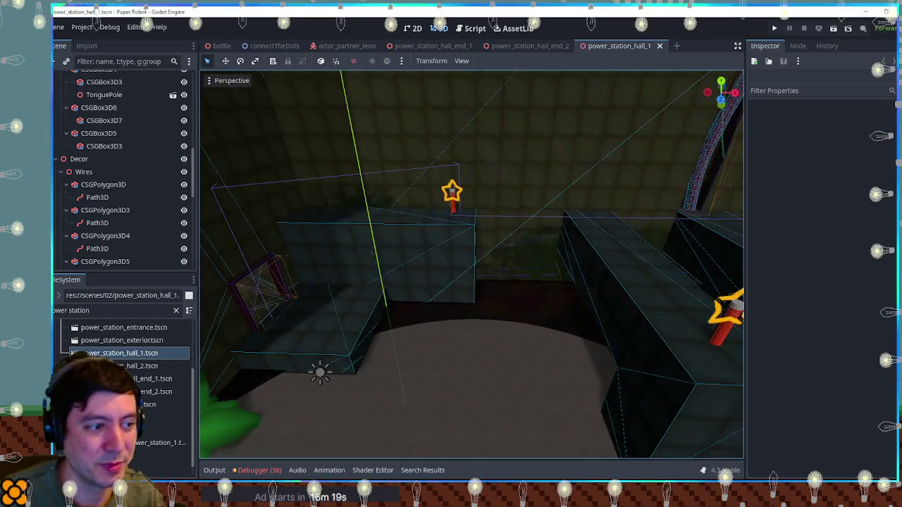
key(w)
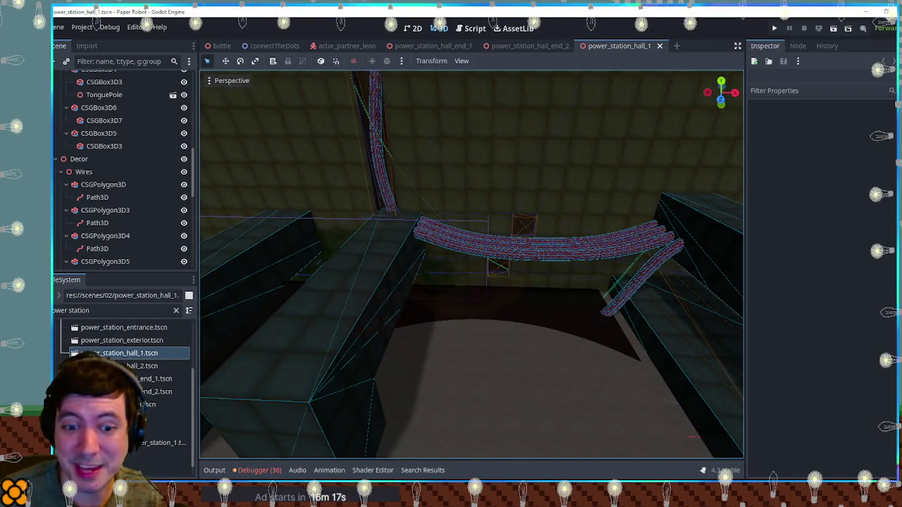
key(a)
key(s)
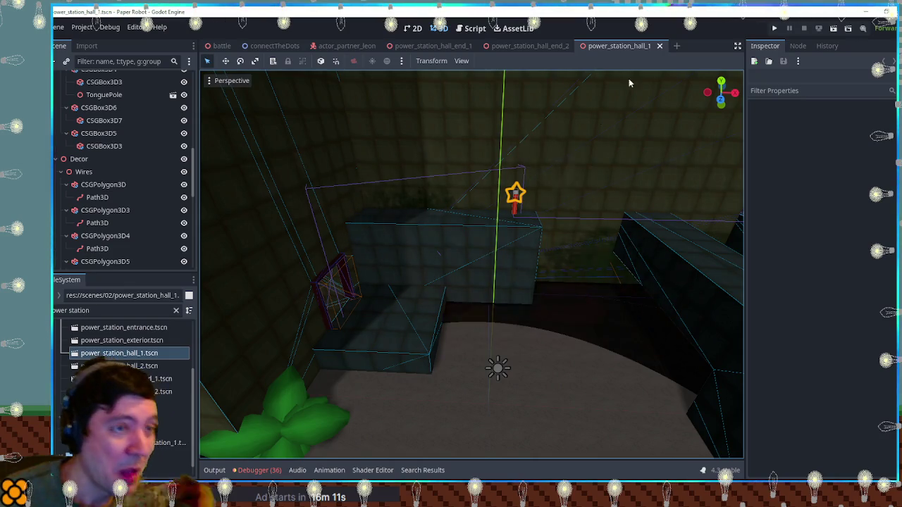
click(855, 11)
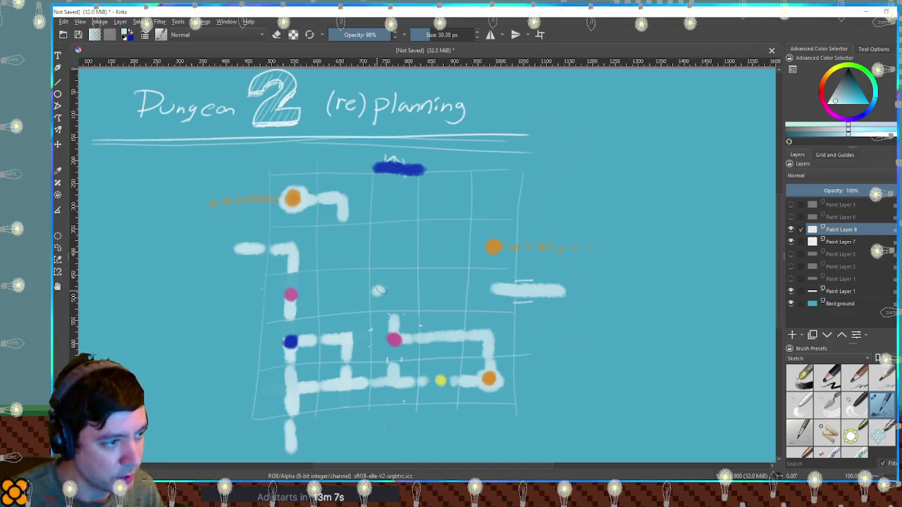
Step: Paint a short white corridor near the grid centre, dab a sampled blue room dot on it, then resample white
drag(379, 290, 398, 288)
ctrl+click(290, 342)
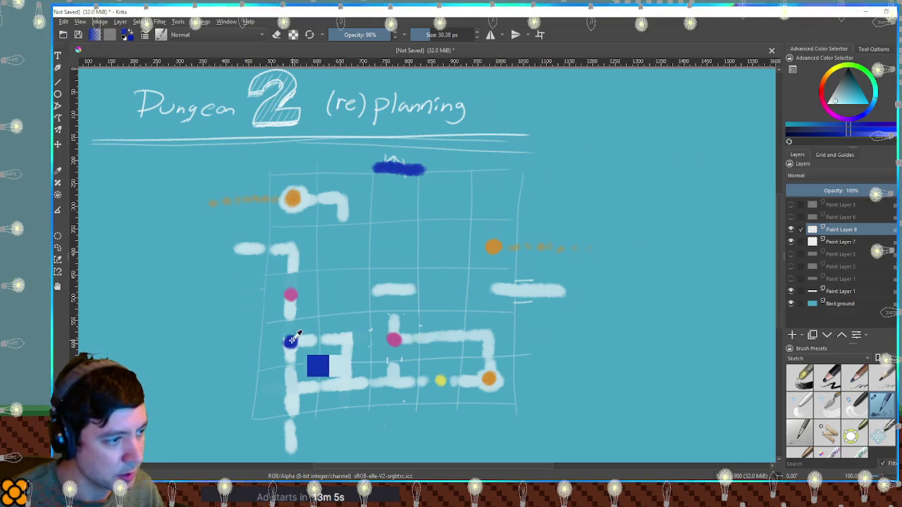
click(394, 288)
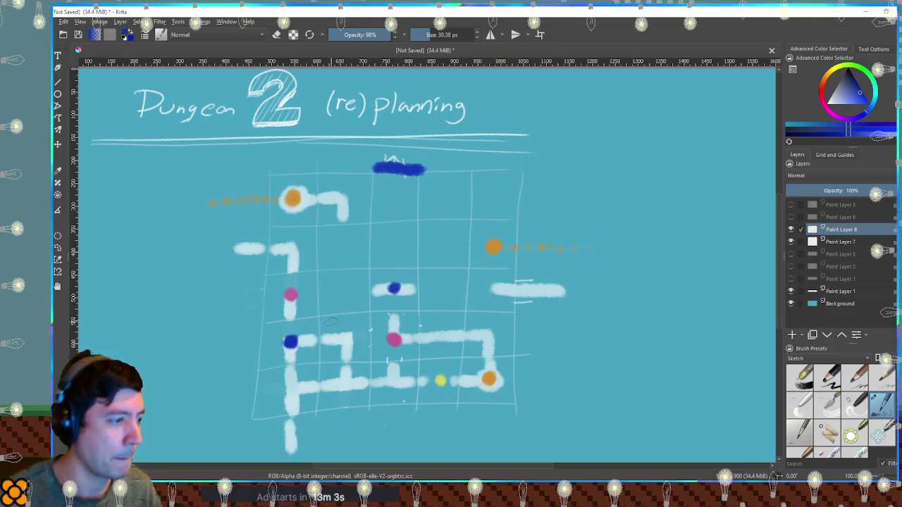
ctrl+click(347, 358)
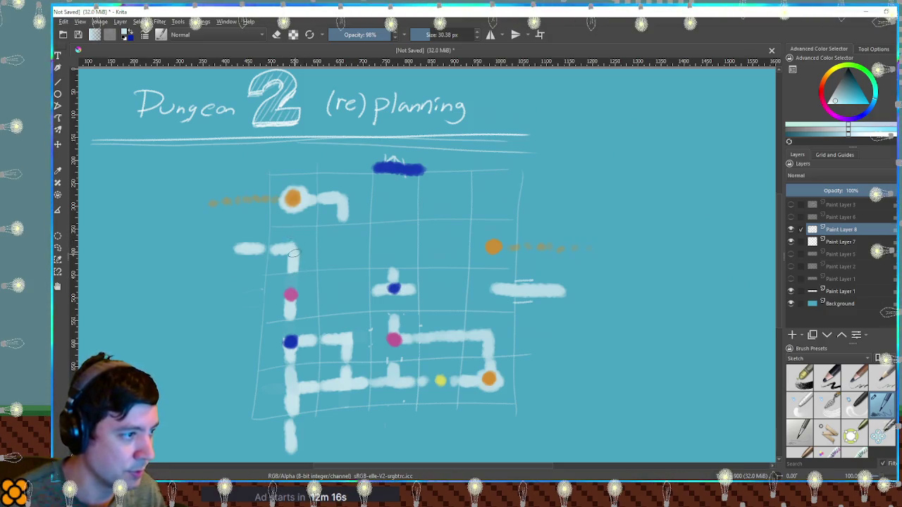
Step: Add two white strokes to the upper-left corridor, dot blue at its end, and draw an L-shaped link
drag(290, 248, 308, 246)
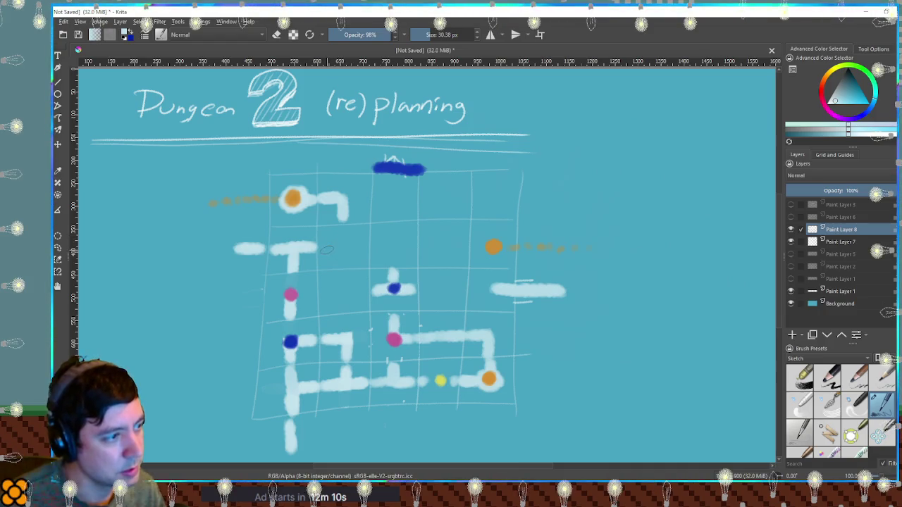
drag(324, 248, 347, 248)
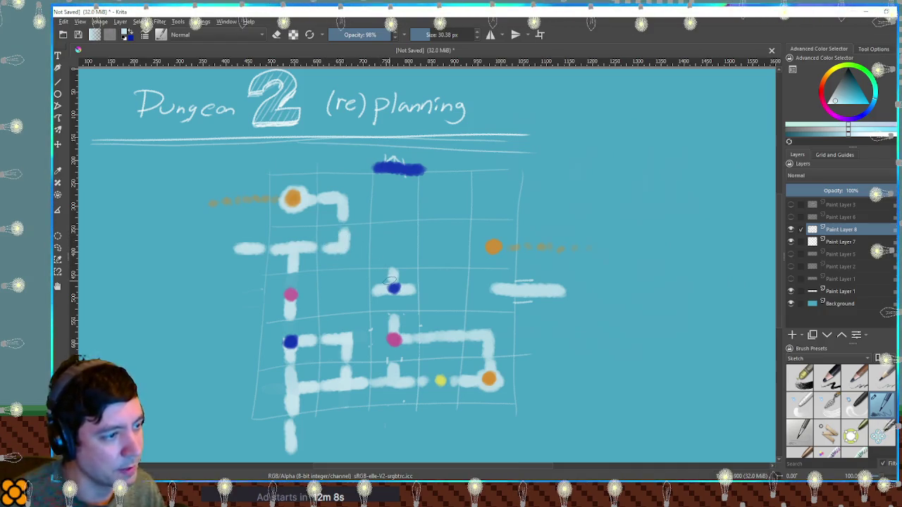
ctrl+click(393, 287)
click(343, 246)
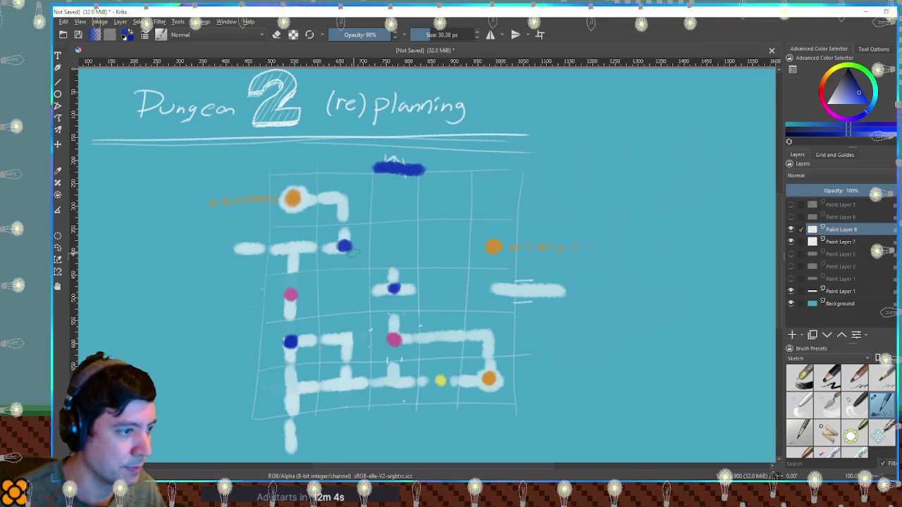
ctrl+click(343, 279)
mouse_move(343, 272)
mouse_down()
mouse_move(342, 292)
mouse_move(361, 294)
mouse_up()
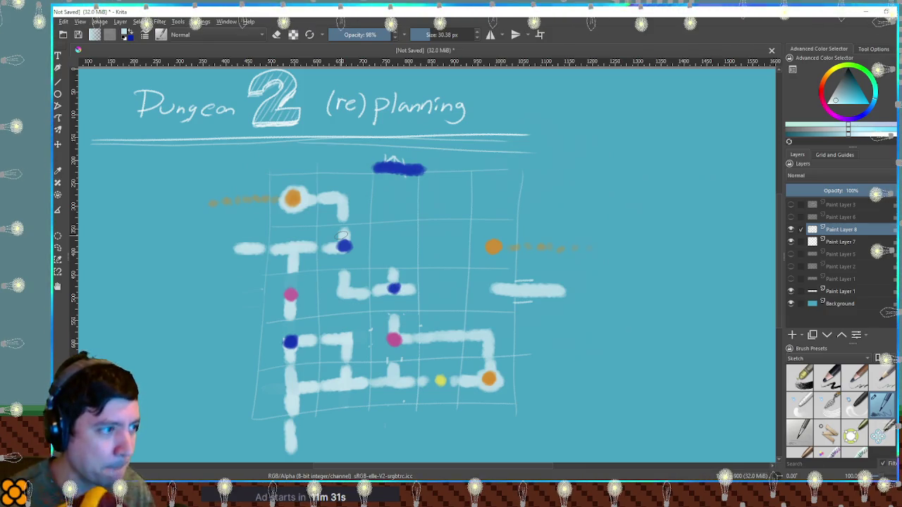
Step: Dab a small white dot above the upper blue room and paint a corridor down through it
click(342, 236)
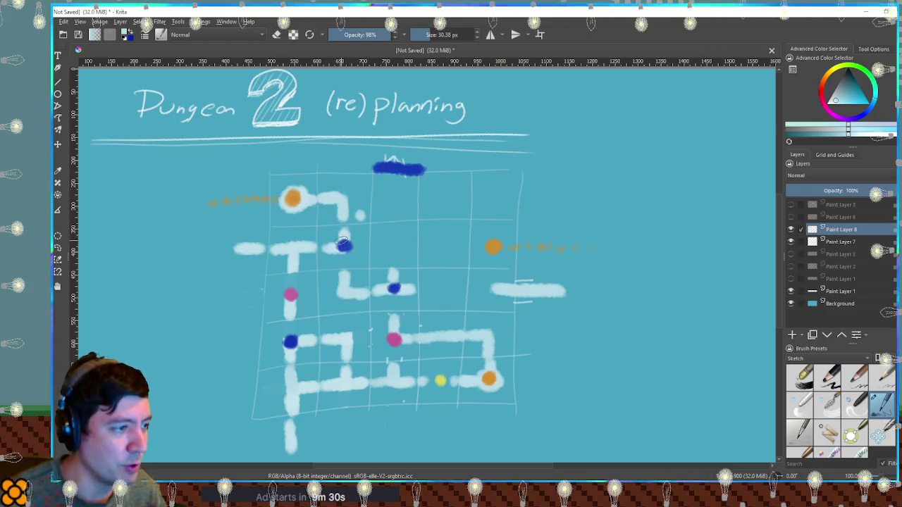
drag(336, 246, 341, 278)
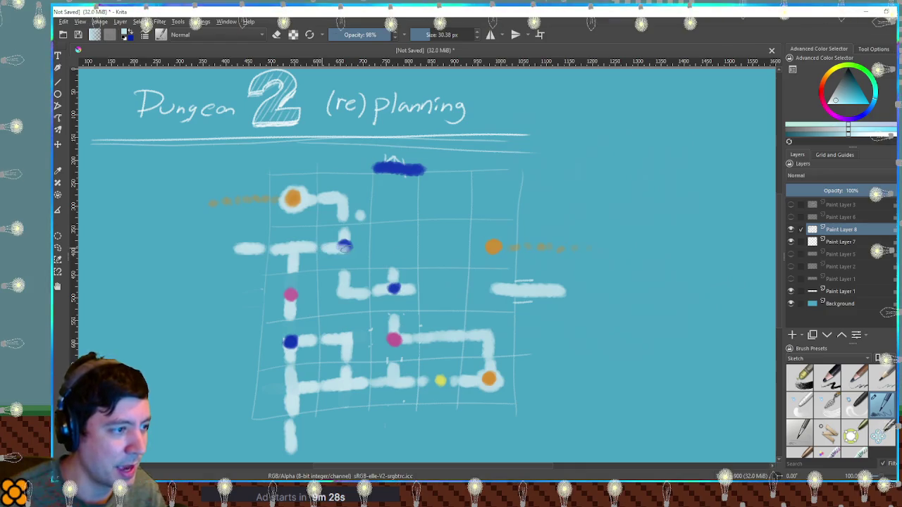
key(ctrl+z)
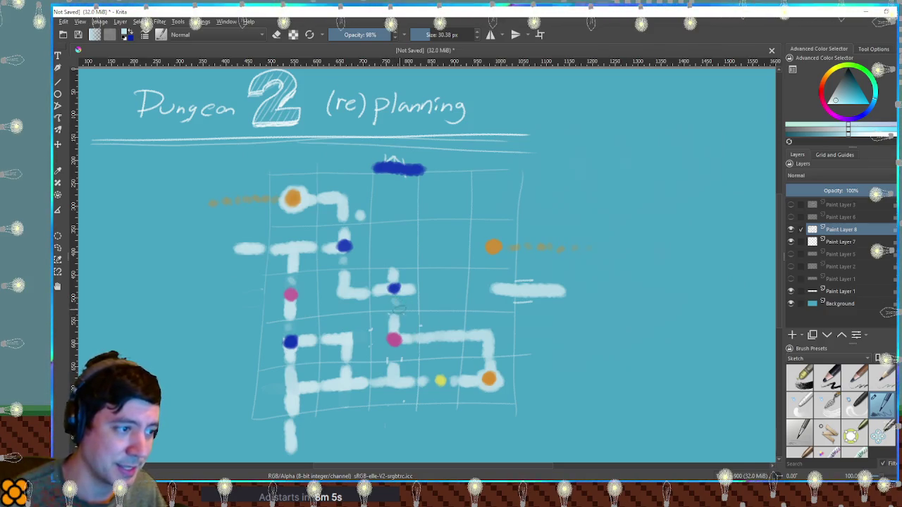
mouse_move(394, 372)
mouse_down()
mouse_move(393, 343)
mouse_move(416, 336)
mouse_move(393, 343)
mouse_up()
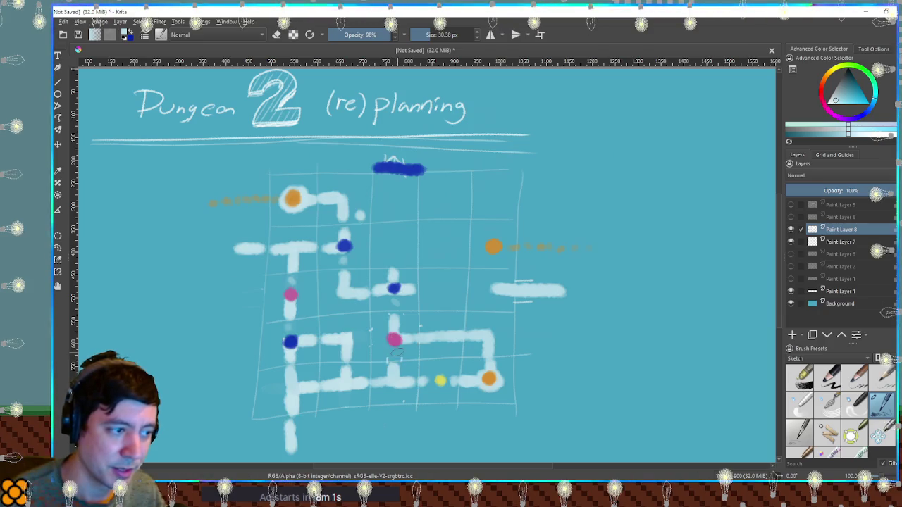
Step: Undo the white strokes covering the pink room dot and toggle eraser mode
key(ctrl+z)
key(e)
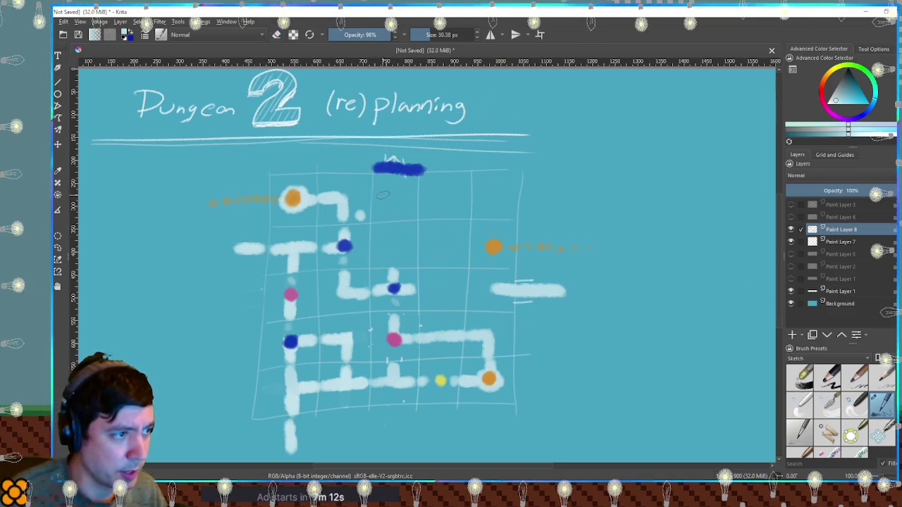
Step: Paint a short white stub near the grid top, try a blue dot and vertical corridor below it, then undo them
drag(375, 198, 416, 198)
ctrl+click(393, 288)
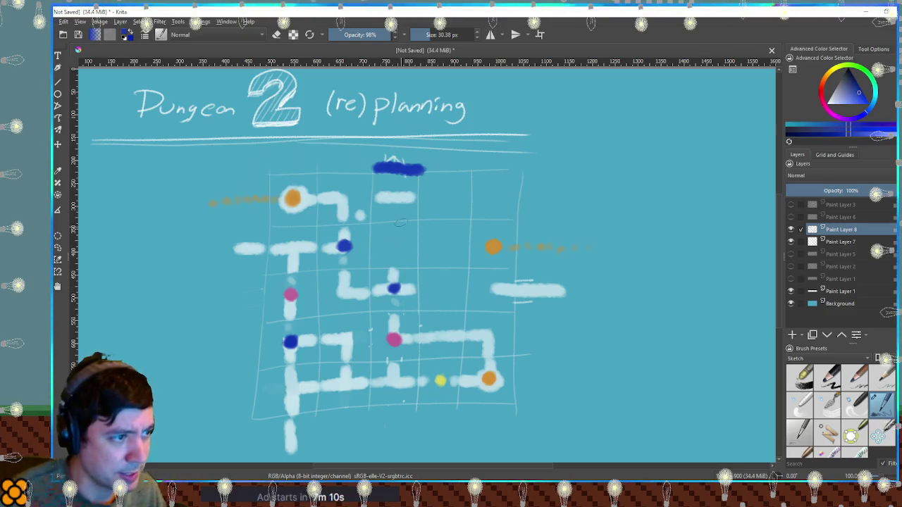
click(395, 197)
ctrl+click(416, 291)
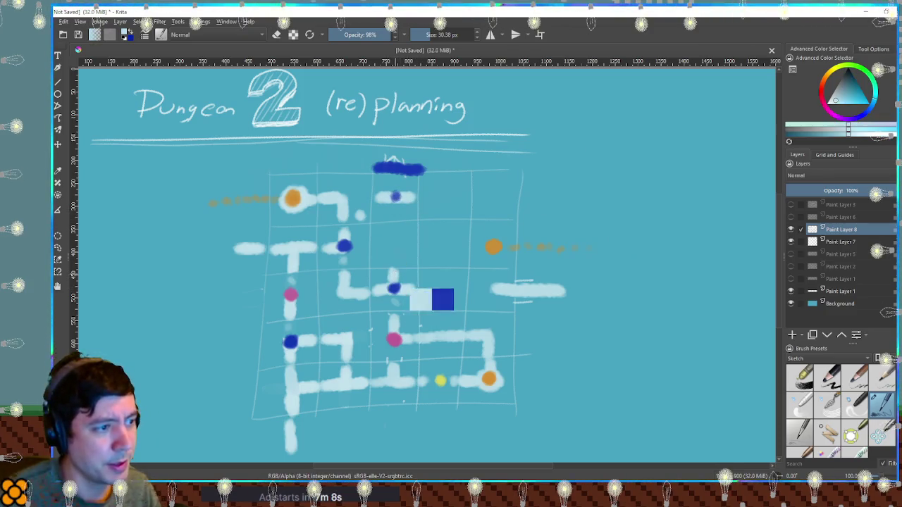
drag(395, 225, 395, 256)
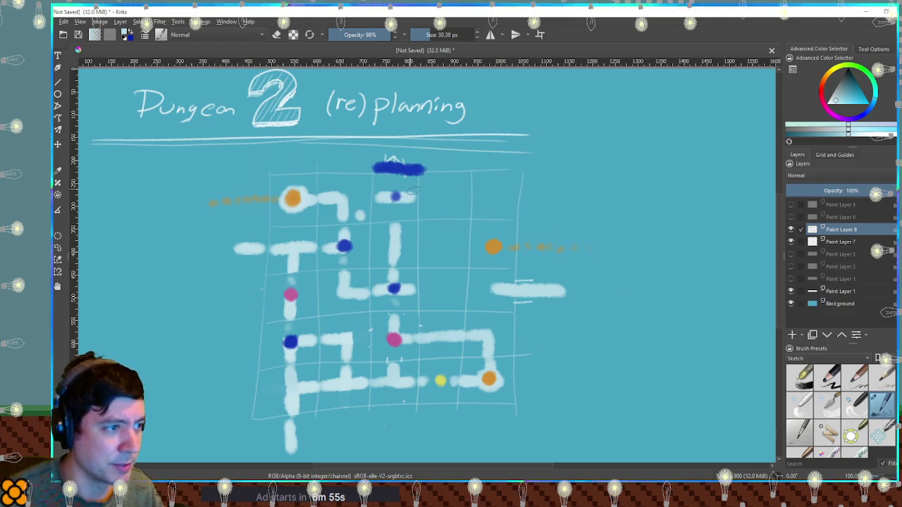
key(ctrl+z)
key(ctrl+z)
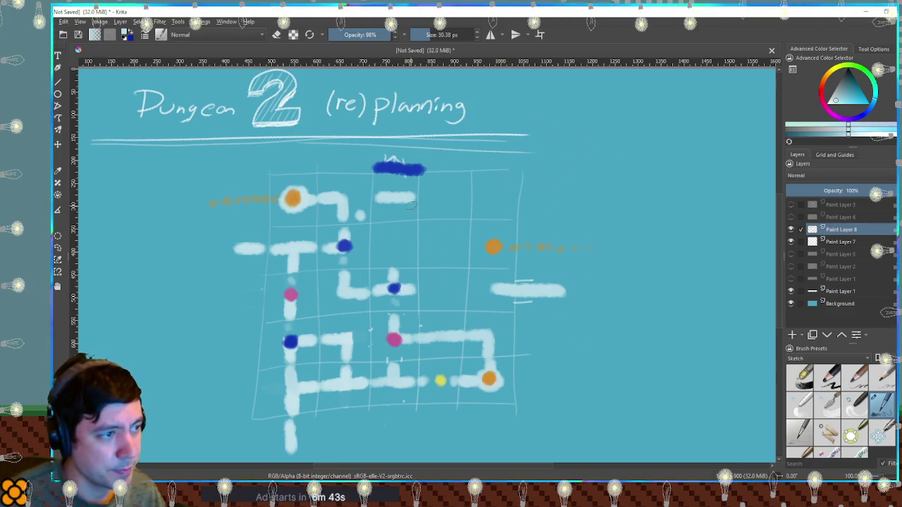
Step: Remove the top stub and paint a vertical white corridor from the pink dot up to the central blue dot
key(ctrl+z)
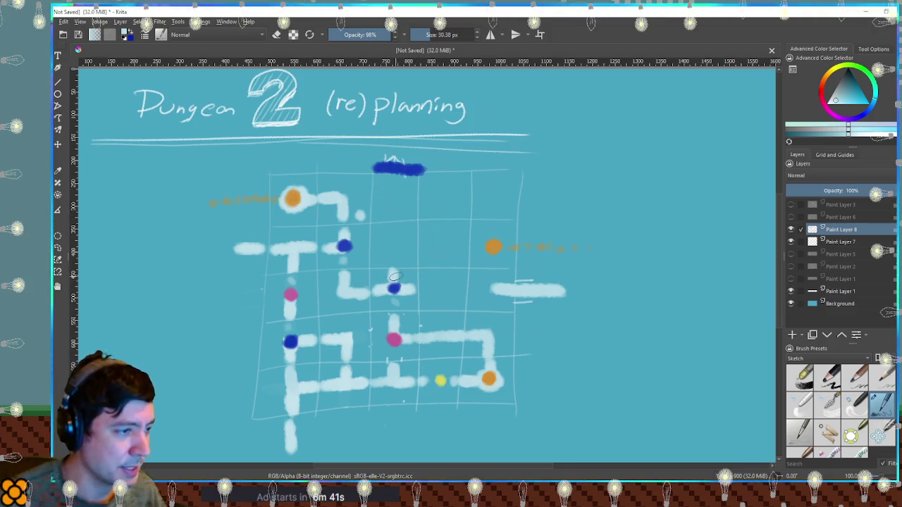
key(e)
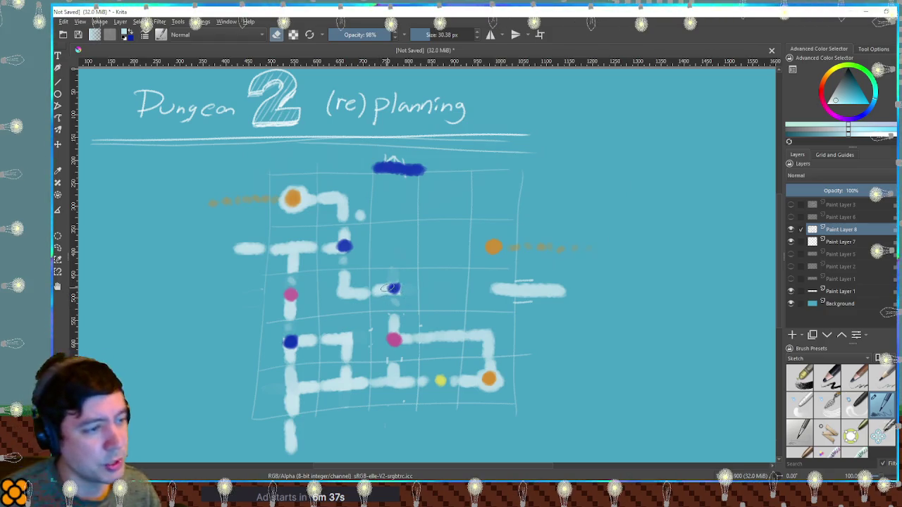
drag(393, 331, 394, 294)
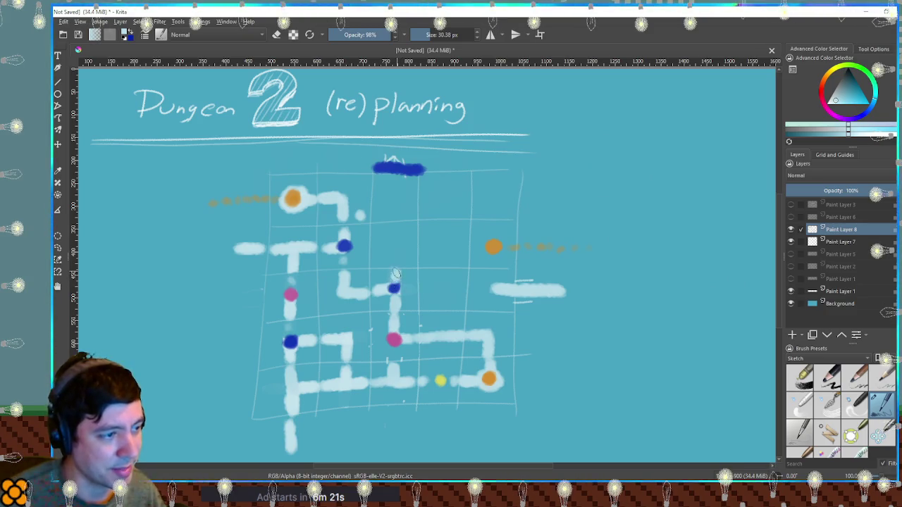
drag(396, 274, 394, 282)
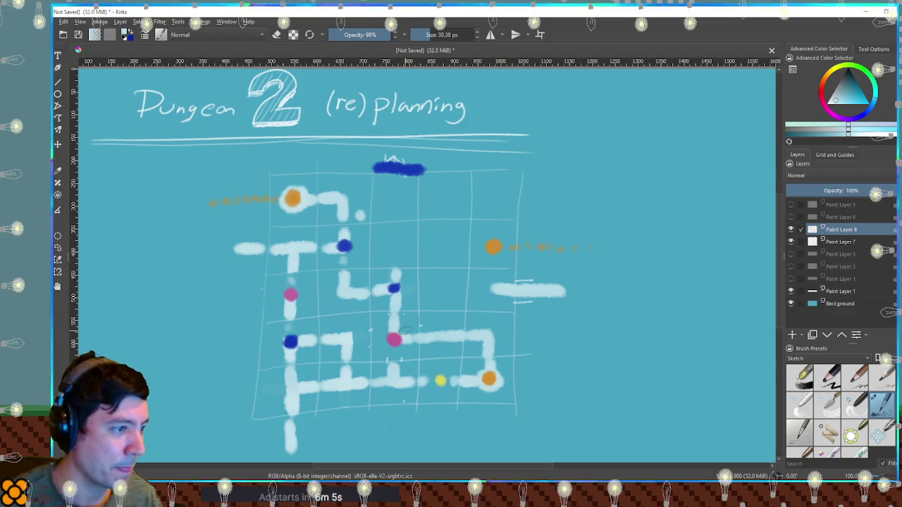
Step: Zoom in, recentre the grid, and undo a stray dab over the right-hand orange room
scroll(404, 330, up, 1)
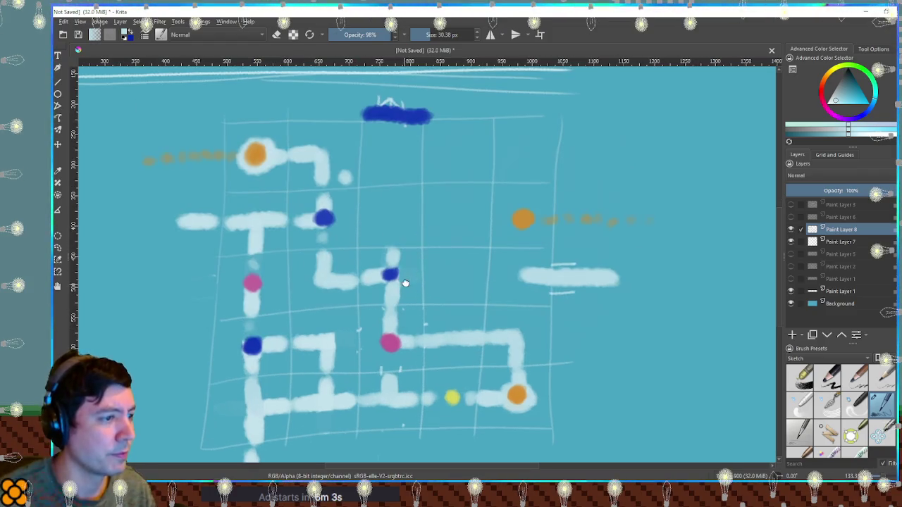
drag(405, 284, 421, 268)
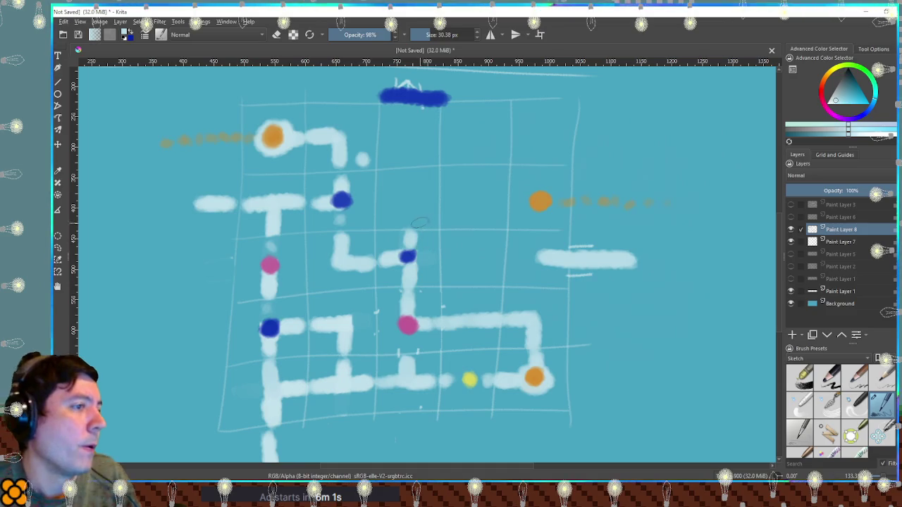
click(537, 204)
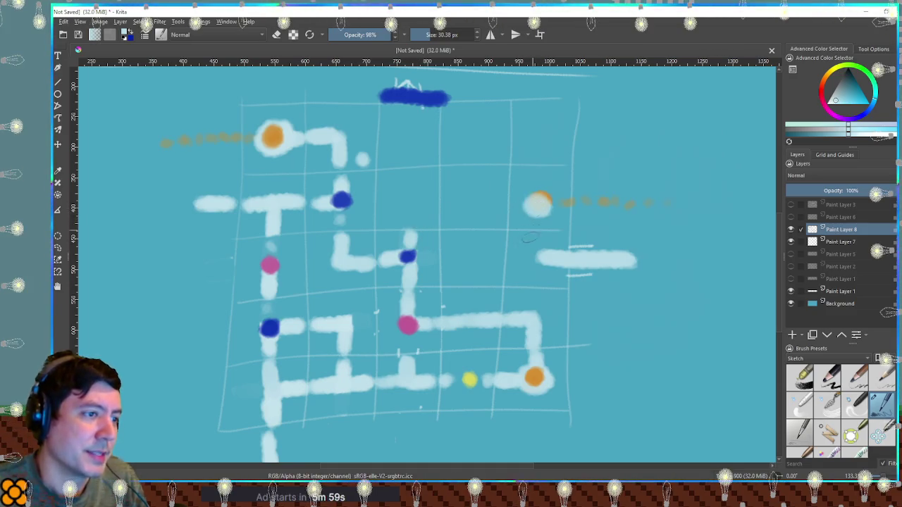
key(ctrl+z)
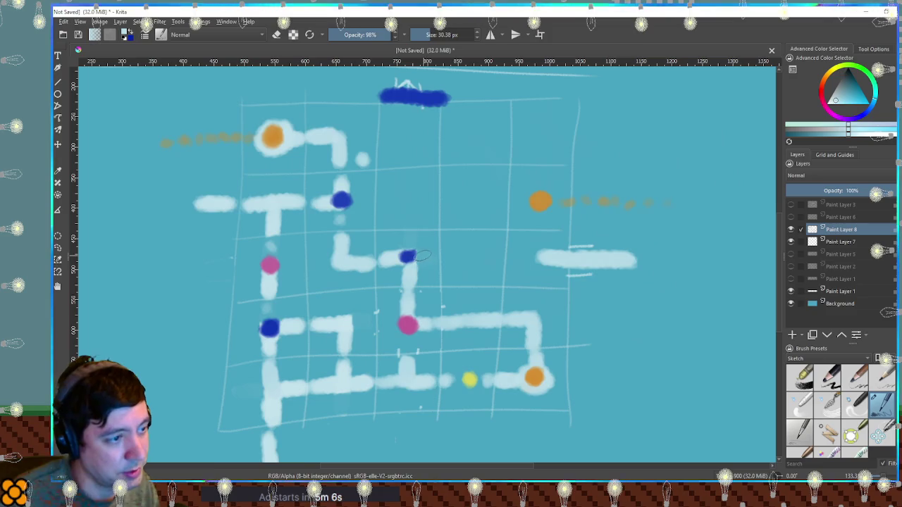
Step: Erase the corridor just below the central blue dot and draw a small black X there with a smaller brush
key(e)
drag(411, 264, 410, 278)
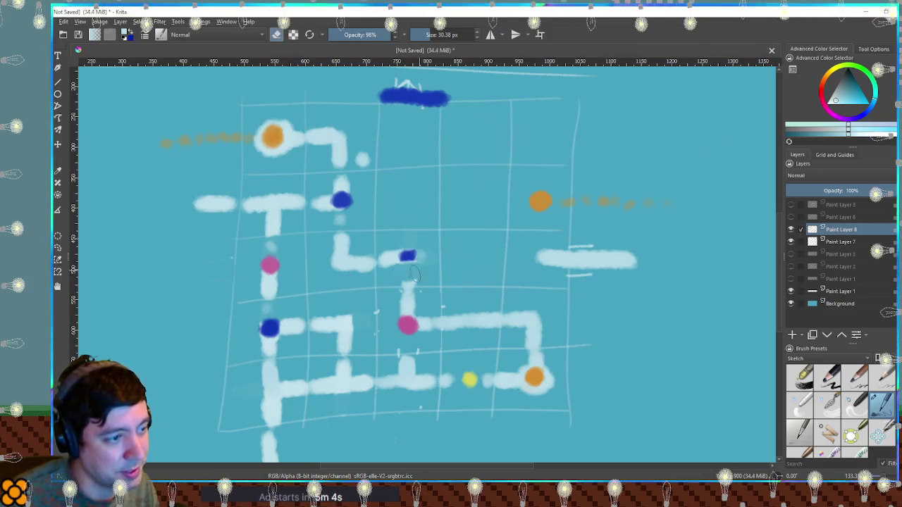
key(e)
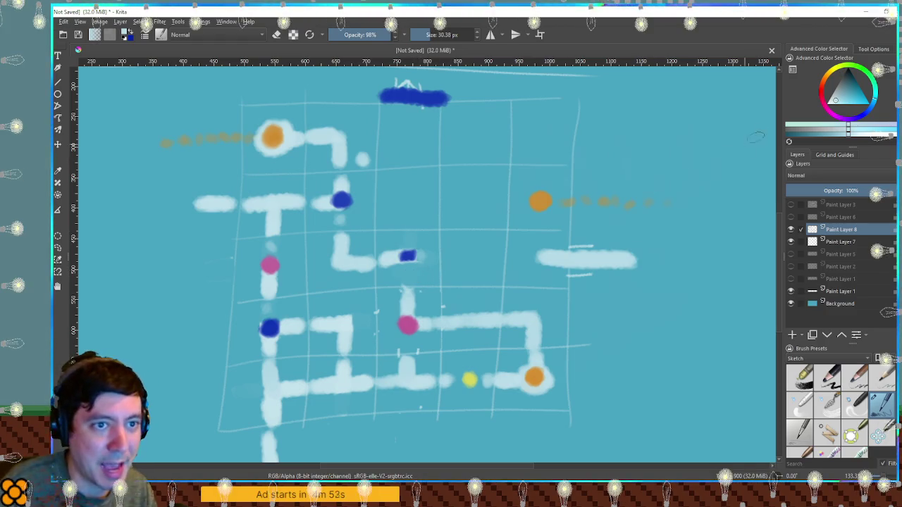
key(d)
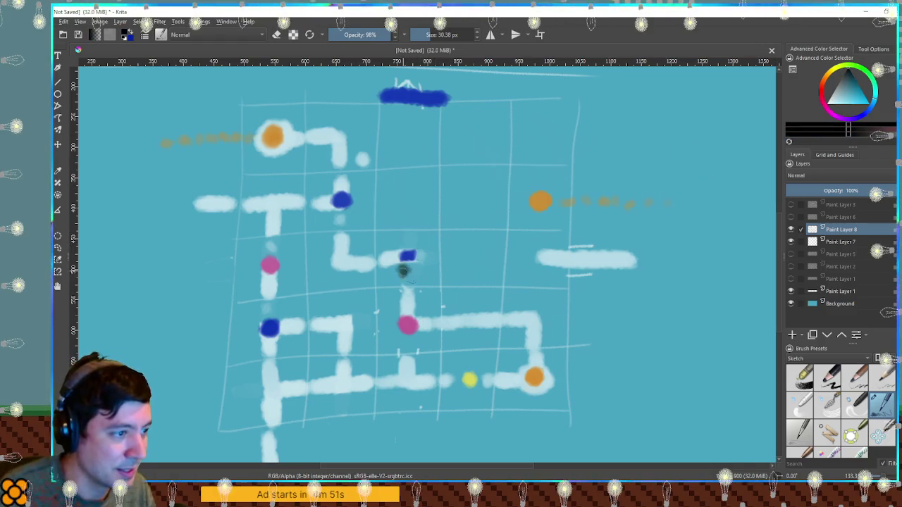
key(bracketleft)
key(bracketleft)
drag(395, 273, 399, 280)
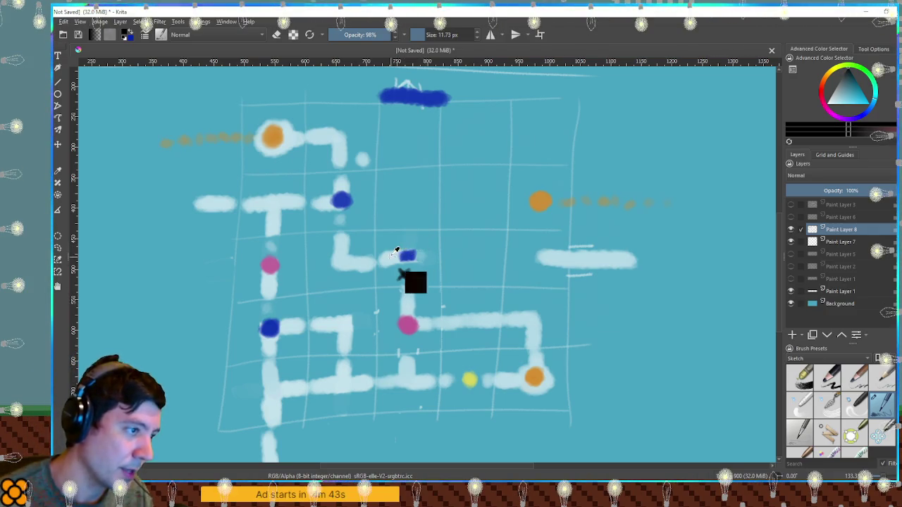
Step: With light blue, sketch a small mark above the central blue dot and sharpen the black X
ctrl+click(415, 283)
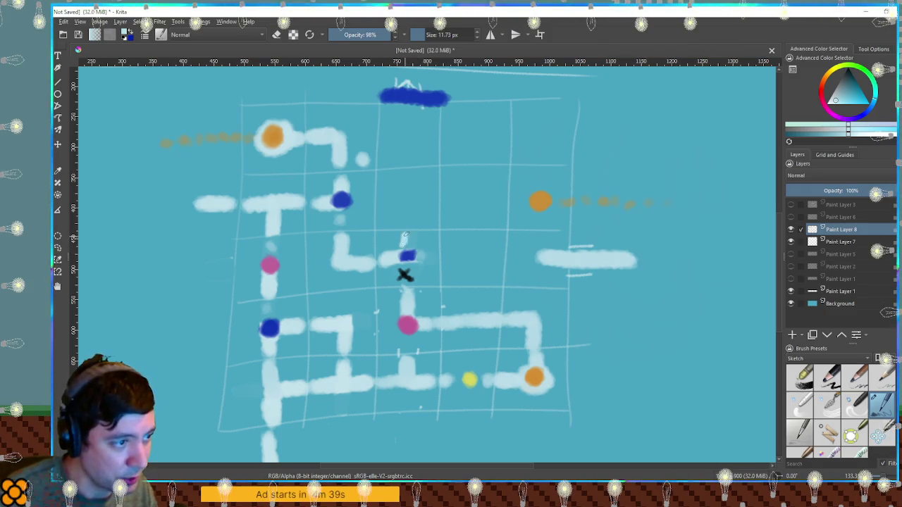
drag(403, 236, 412, 242)
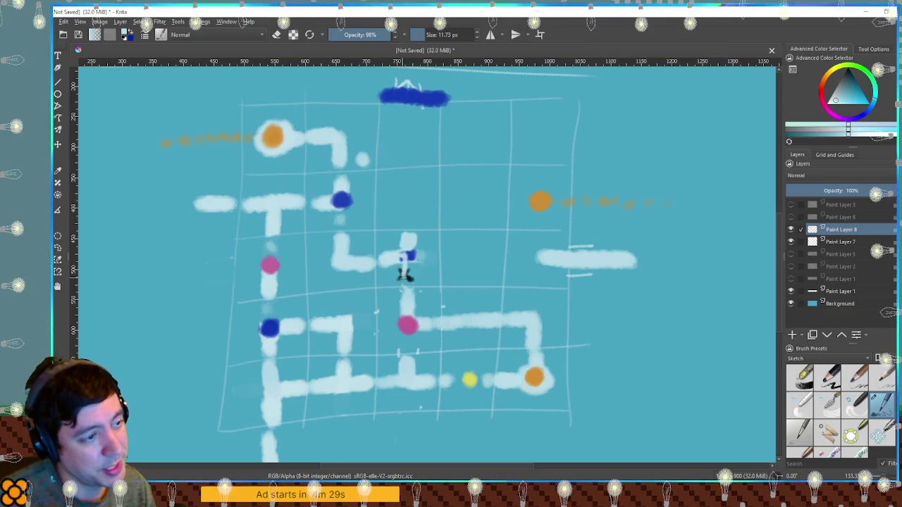
drag(405, 259, 408, 254)
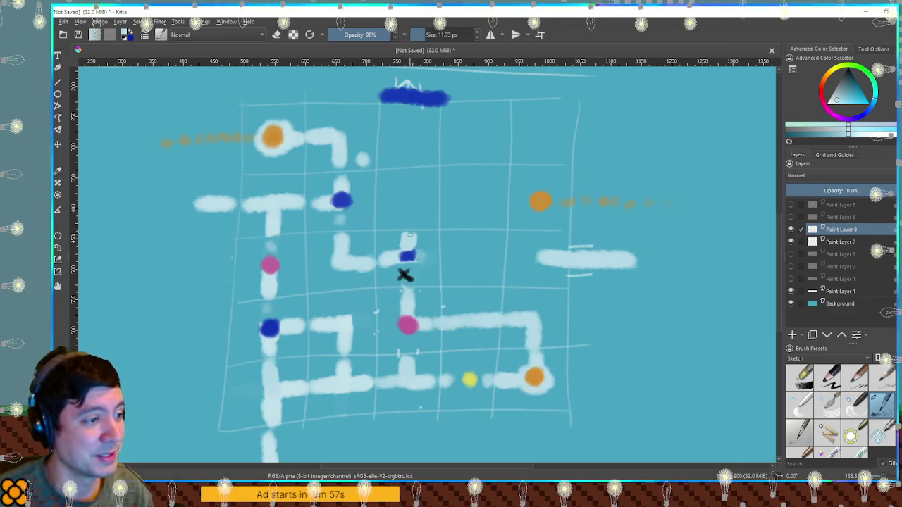
Step: Enlarge the brush from about 11.77 px, through 19.58 px, to 26.67 px
drag(411, 238, 417, 238)
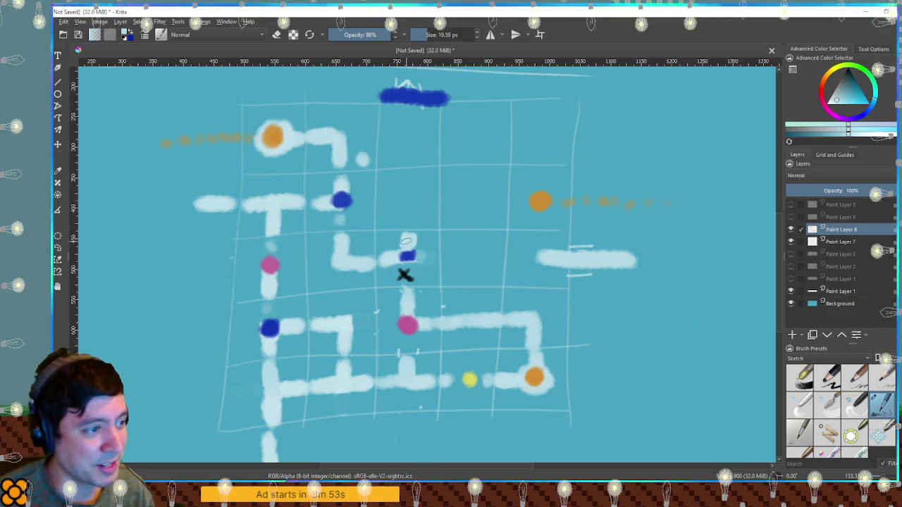
drag(406, 241, 411, 242)
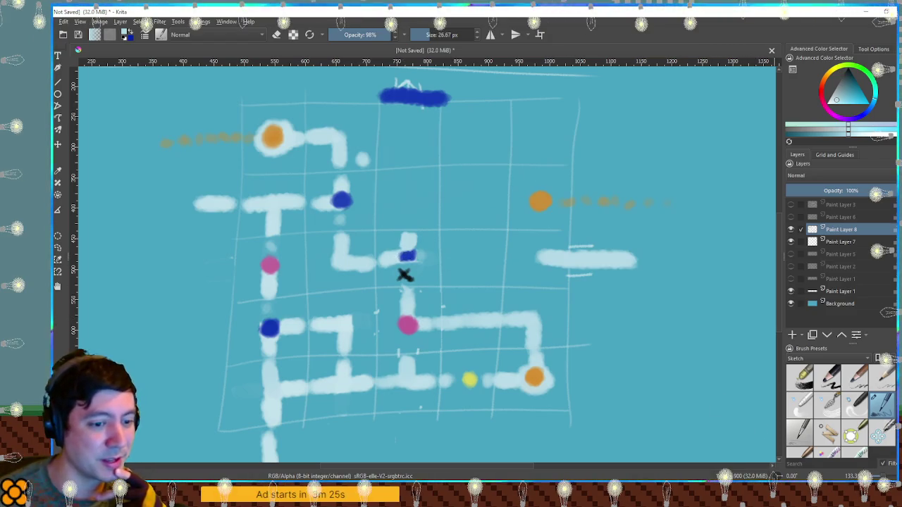
key(alt+Tab)
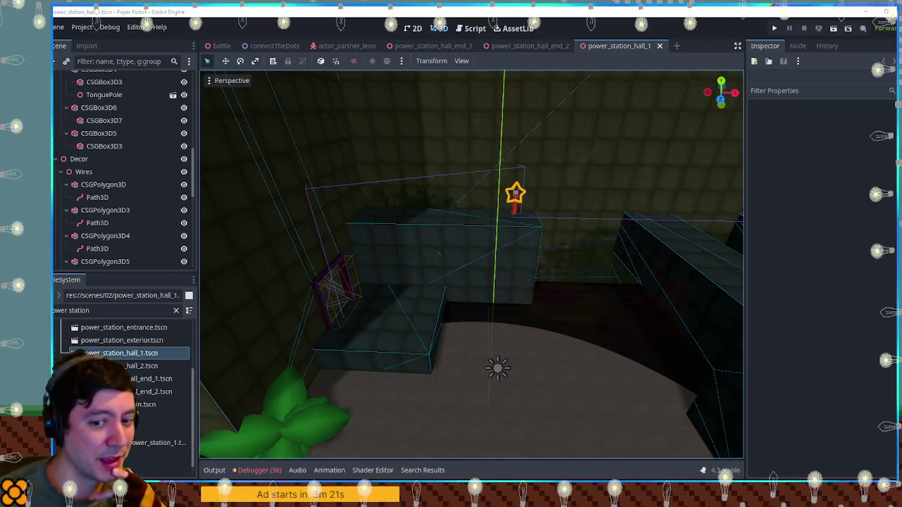
key(alt+Tab)
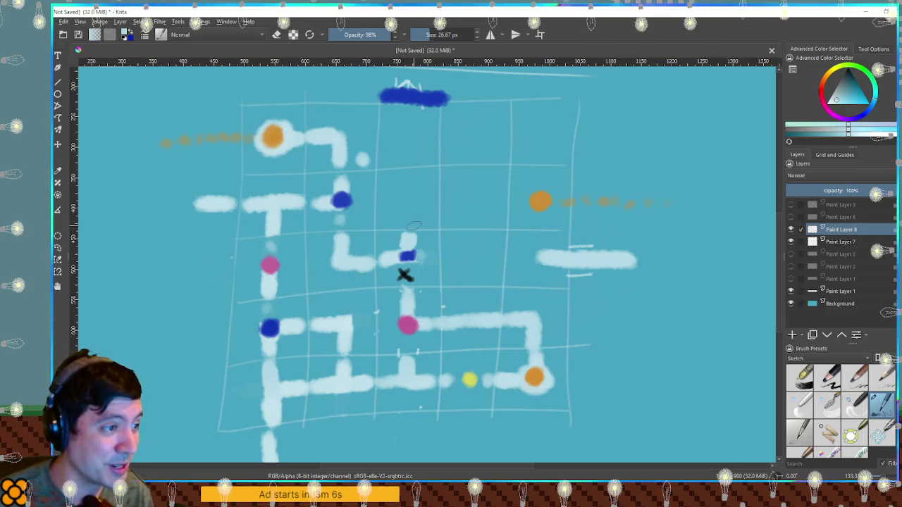
Step: Paint a short pale vertical stroke above the central blue dot and go over it to thicken it
drag(409, 233, 408, 244)
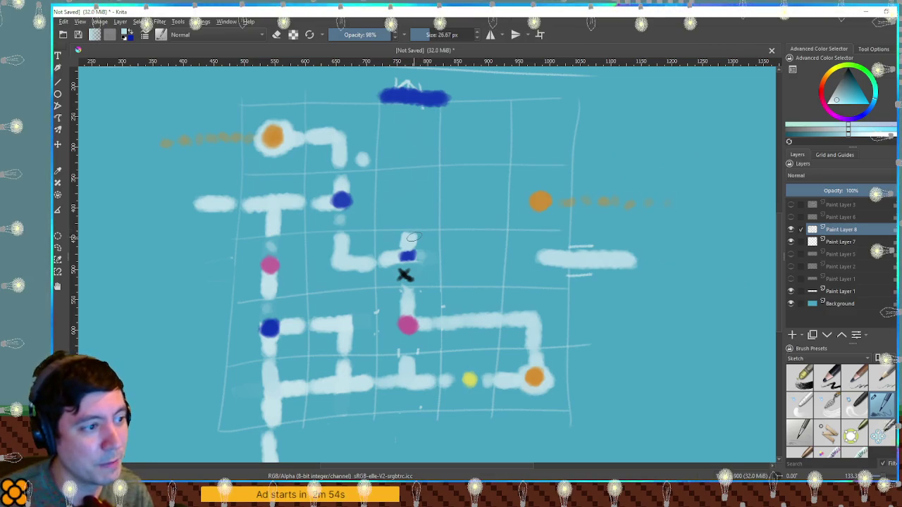
drag(411, 237, 410, 248)
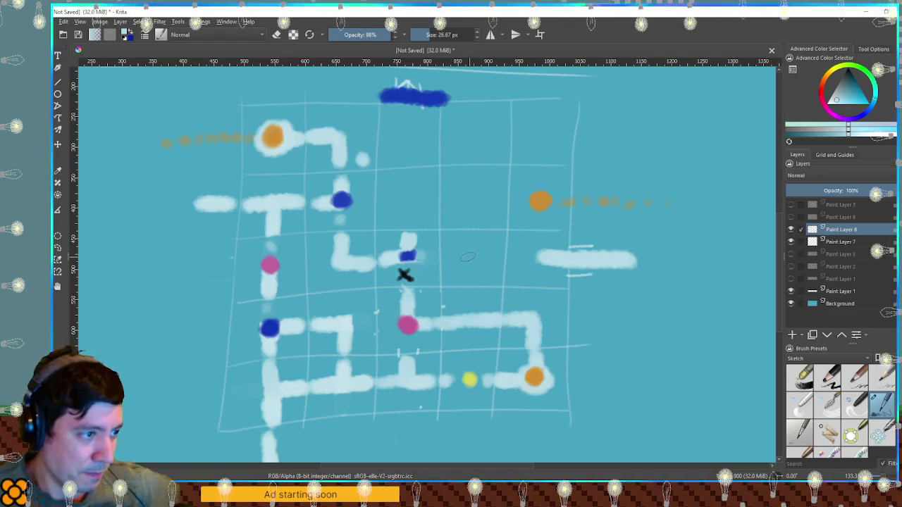
Step: Add a pink room dot on the lower corridor and cover the yellow dot with corridor colour
ctrl+click(408, 325)
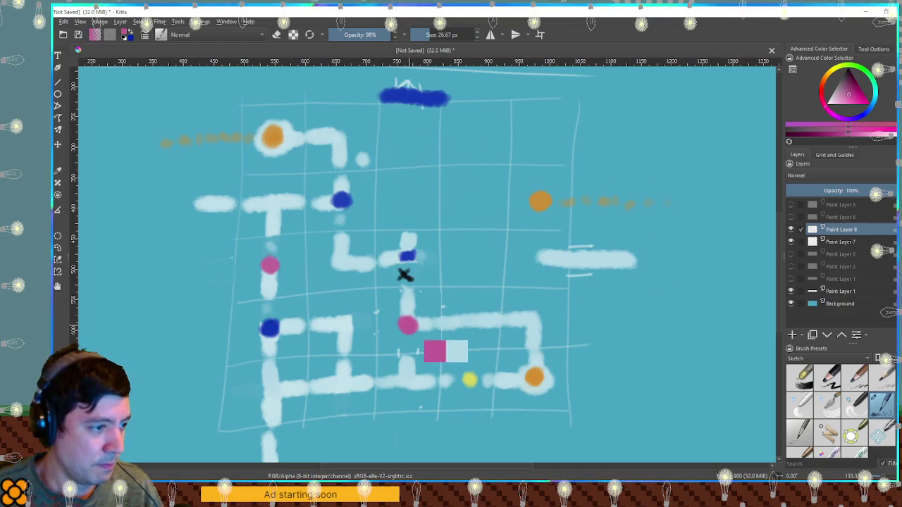
click(469, 322)
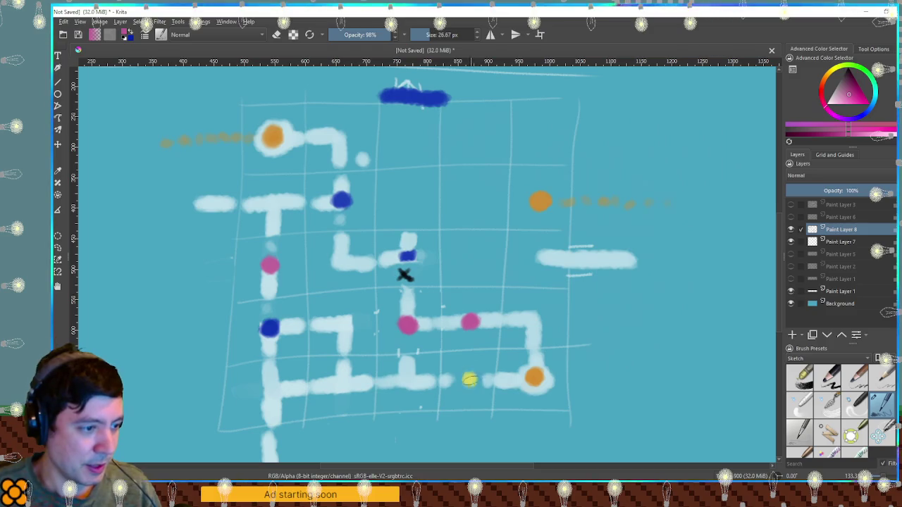
ctrl+click(450, 379)
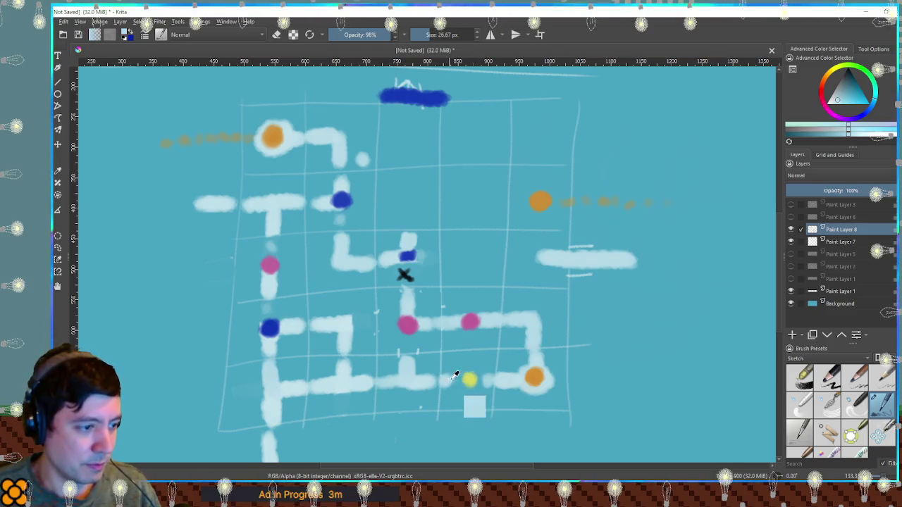
mouse_move(457, 379)
mouse_down()
mouse_move(479, 379)
mouse_move(471, 372)
mouse_up()
Step: Erase the stroke below the X and left pink dot, undo it, and sample pink again
key(e)
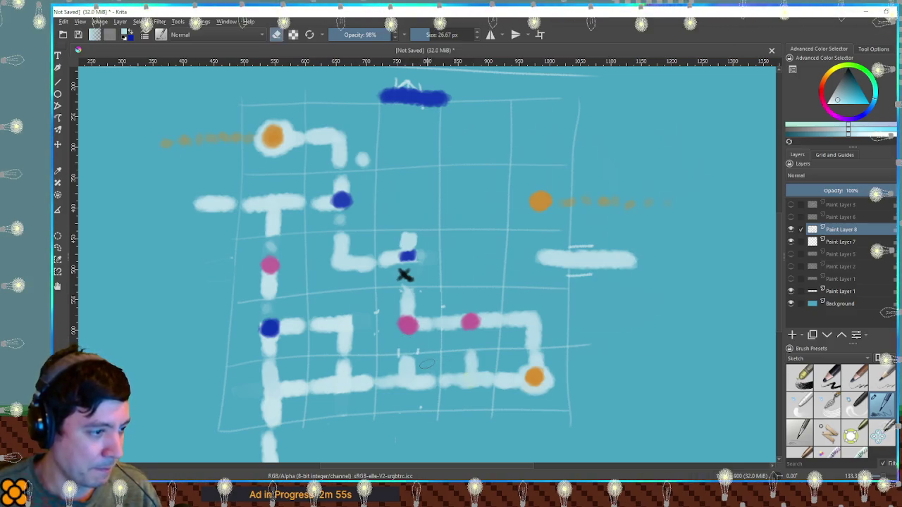
mouse_move(403, 293)
mouse_down()
mouse_move(408, 326)
mouse_move(433, 329)
mouse_up()
key(ctrl+z)
key(ctrl+z)
key(ctrl+z)
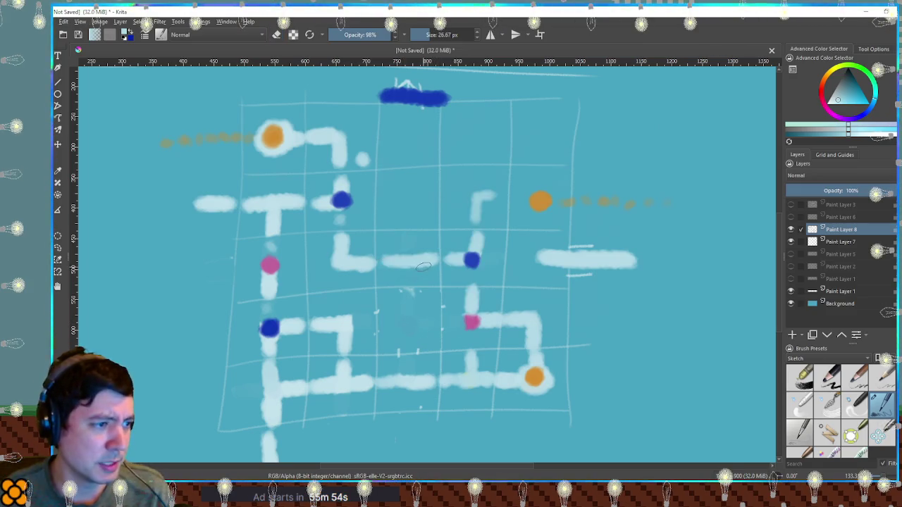
key(e)
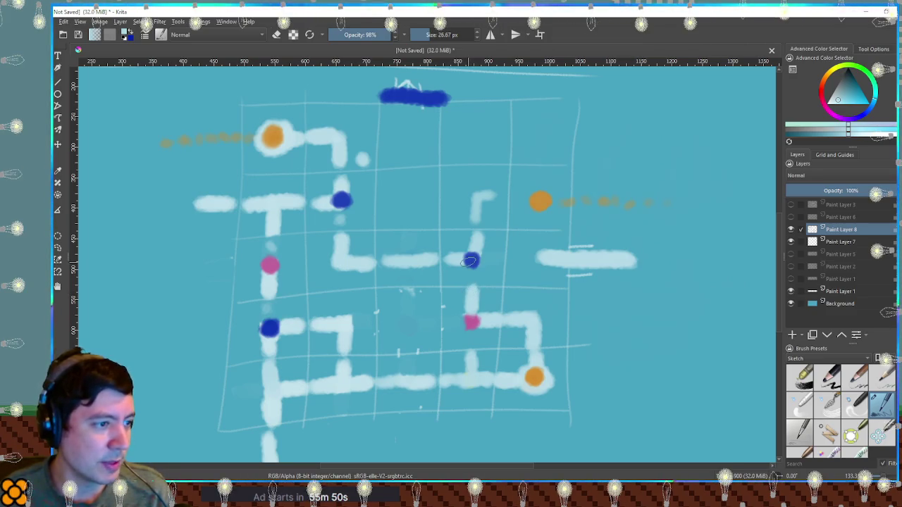
ctrl+click(271, 265)
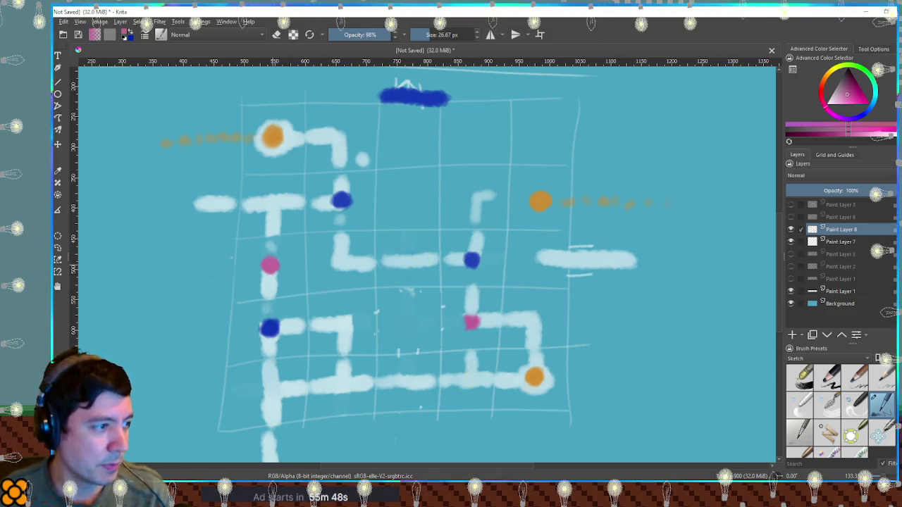
Step: Recolour the new blue room pink, erase the stray stroke above it, and extend the right corridor leftward in white
click(471, 260)
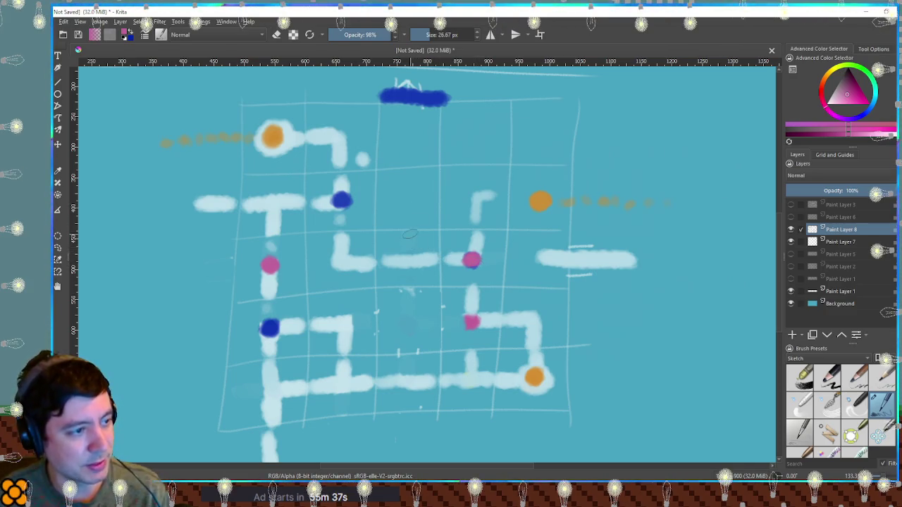
ctrl+click(446, 251)
key(e)
mouse_move(492, 194)
mouse_down()
mouse_move(475, 214)
mouse_move(482, 208)
mouse_up()
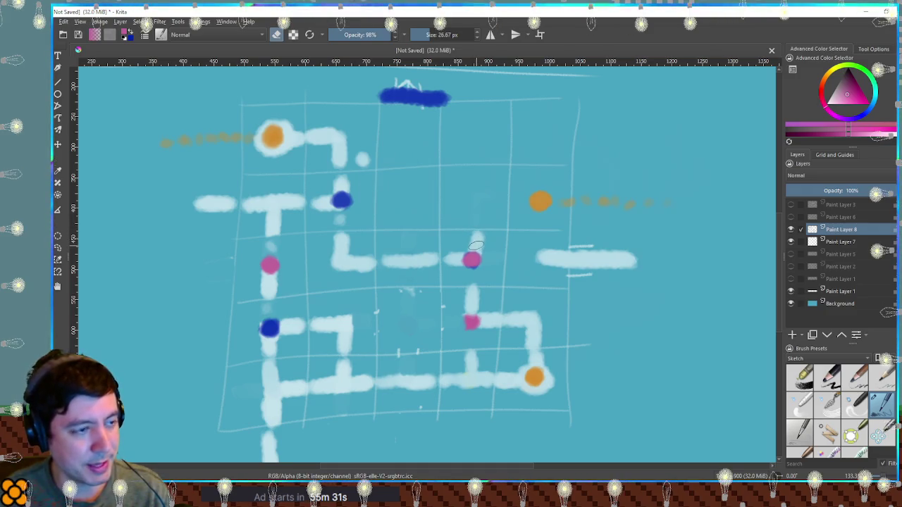
key(e)
ctrl+click(561, 261)
drag(541, 257, 507, 256)
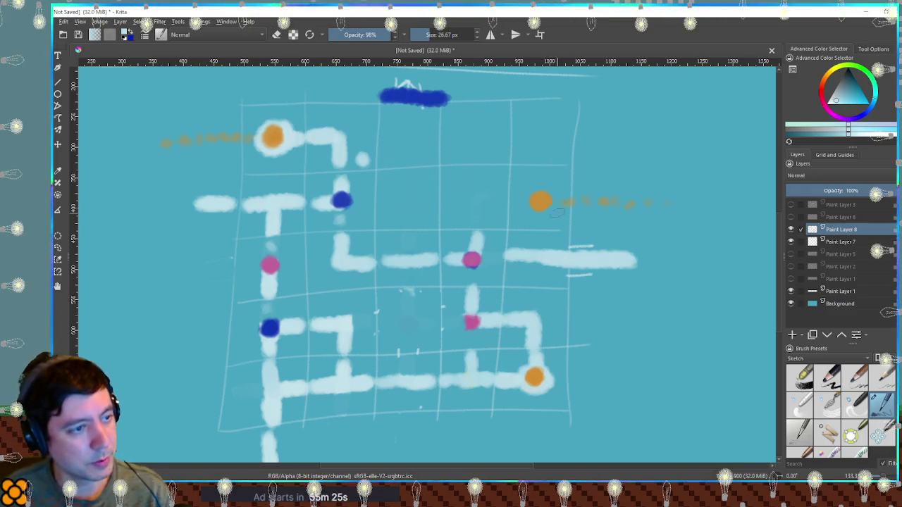
Step: Move the right orange room up a row, erasing the old dot and trail and painting a new trail
ctrl+click(540, 201)
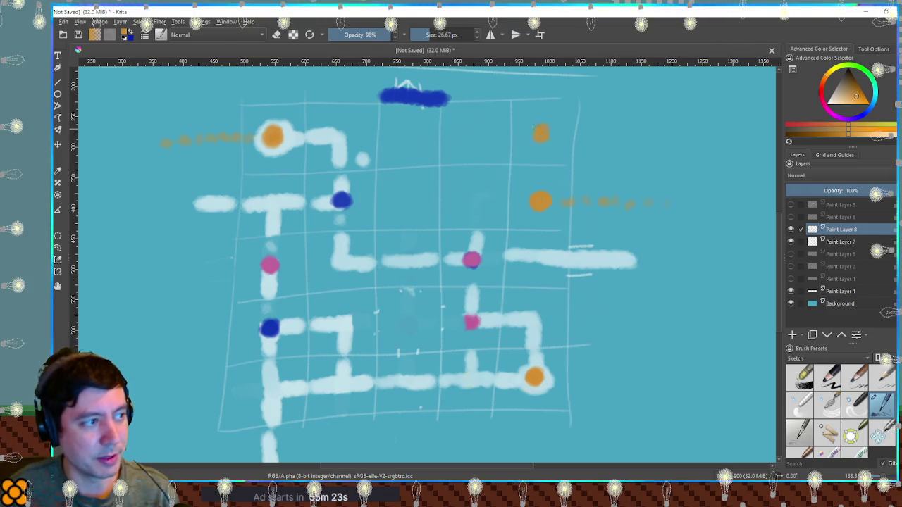
key(e)
mouse_move(544, 189)
mouse_down()
mouse_move(550, 206)
mouse_move(617, 190)
mouse_up()
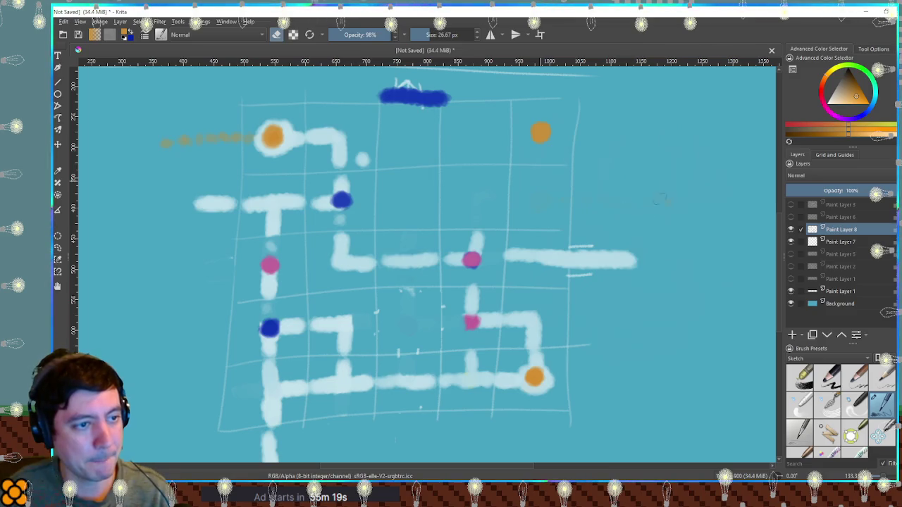
key(e)
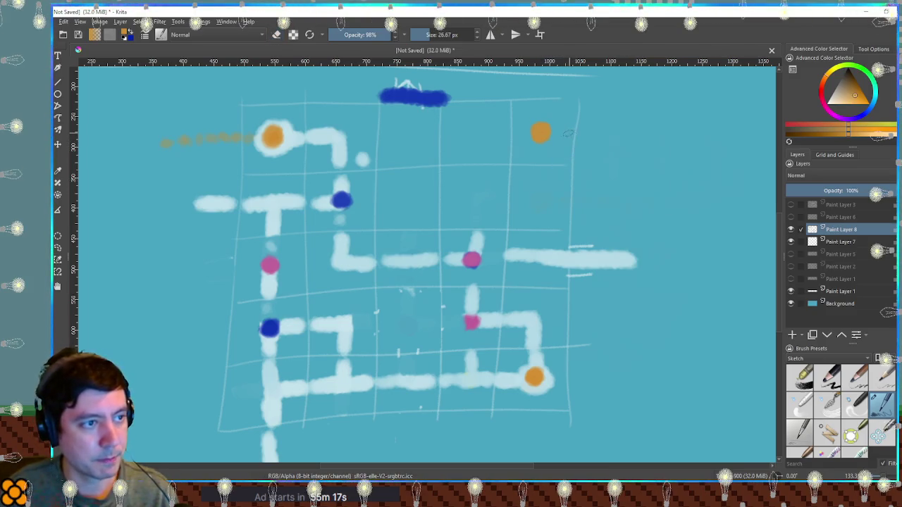
drag(605, 135, 566, 130)
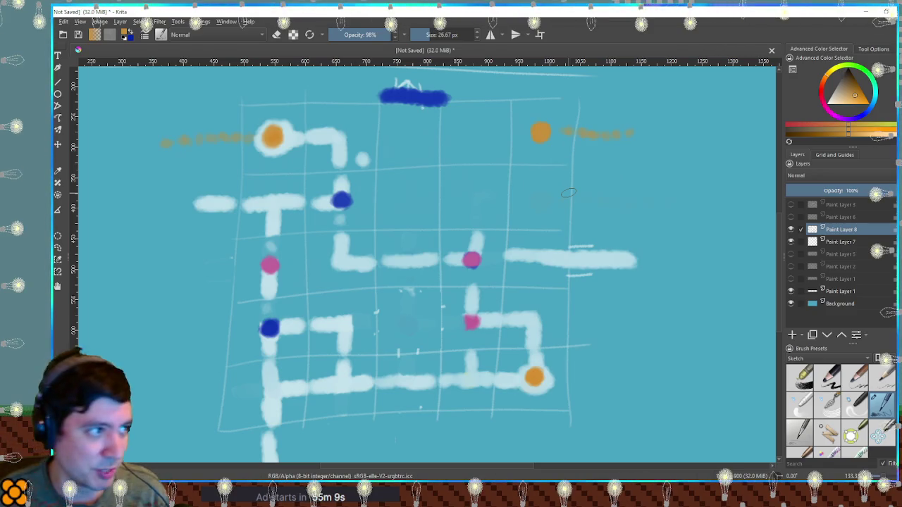
scroll(666, 243, down, 3)
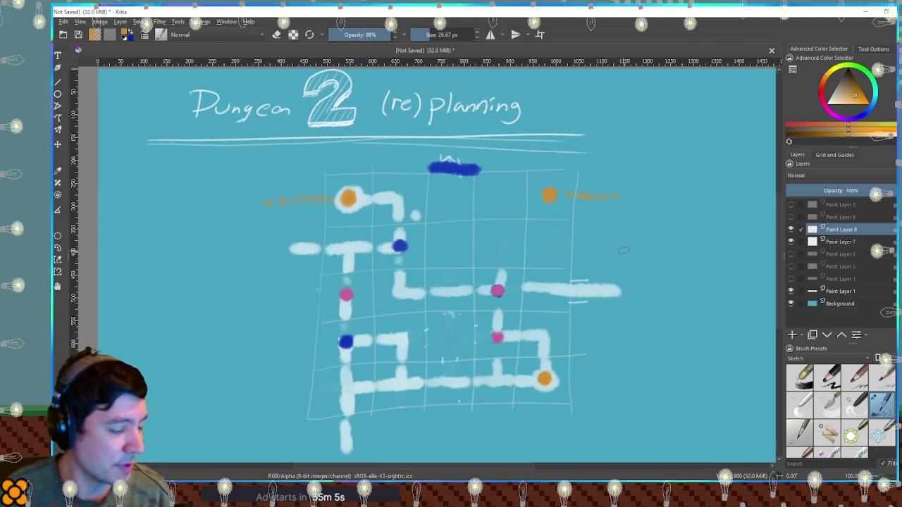
Step: Paint a white halo around the top-right orange room and sketch two corners of a side room
ctrl+click(548, 284)
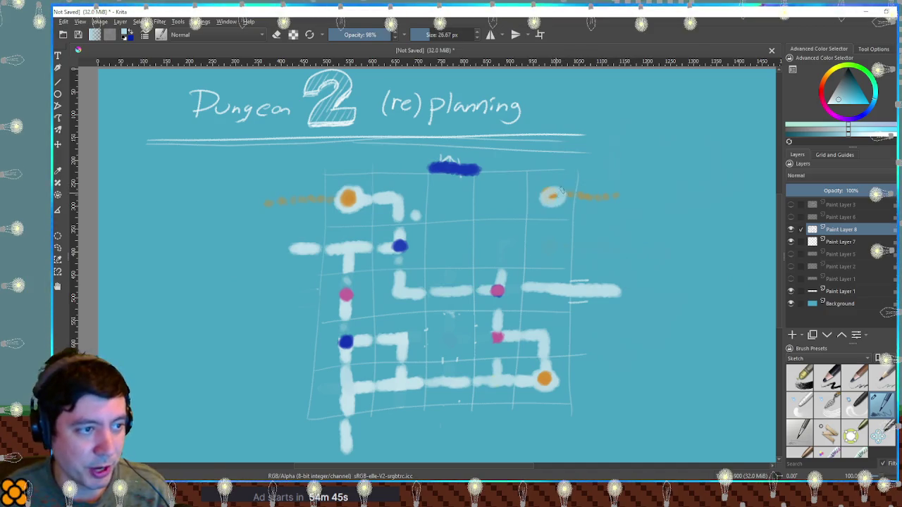
drag(549, 195, 552, 189)
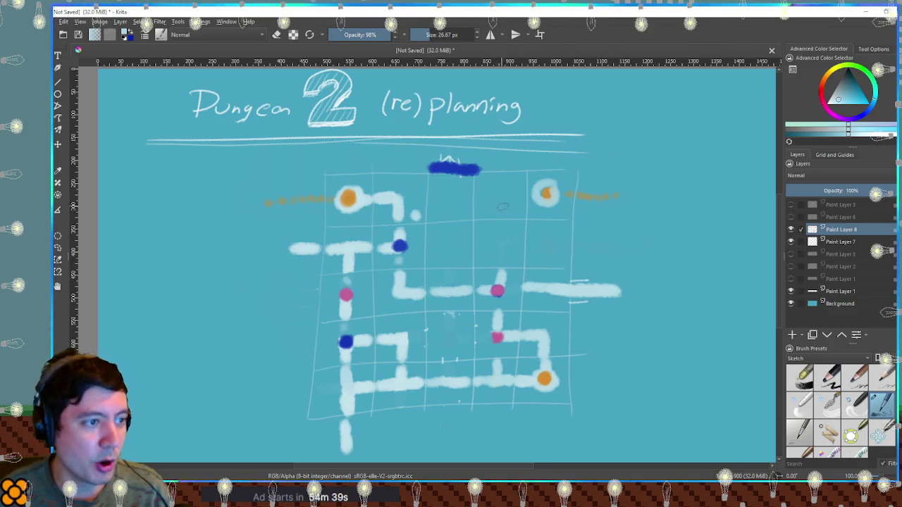
drag(521, 189, 495, 218)
mouse_move(550, 224)
mouse_down()
mouse_move(500, 262)
mouse_move(523, 245)
mouse_up()
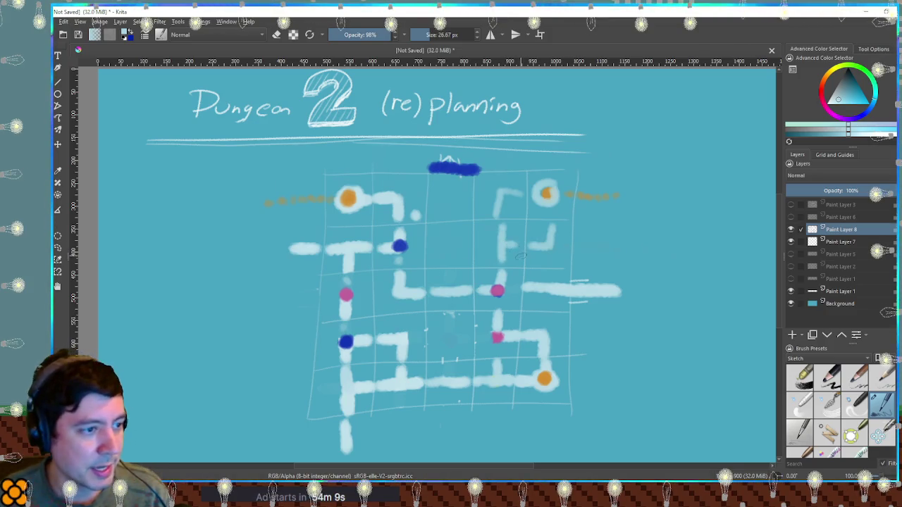
Step: Place pink room dots on the top-right and right corridors, undoing one stray erase
scroll(527, 277, up, 1)
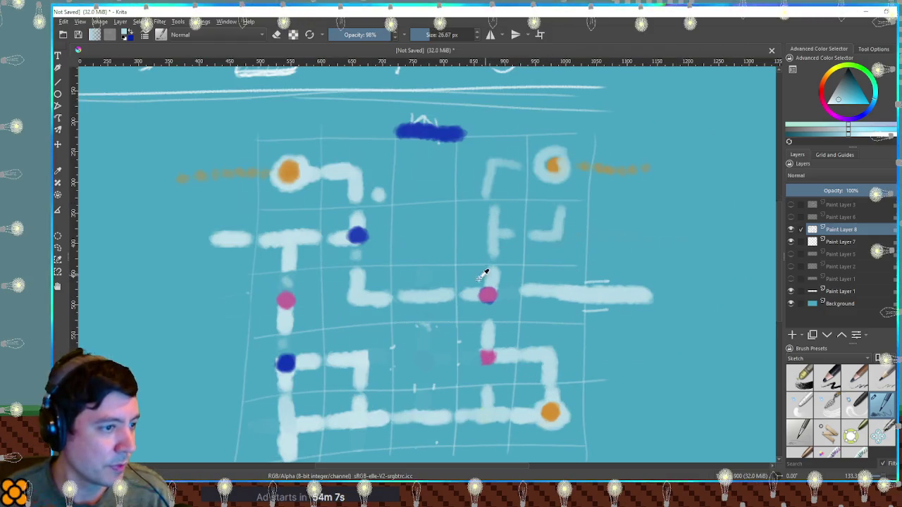
ctrl+click(487, 295)
click(493, 232)
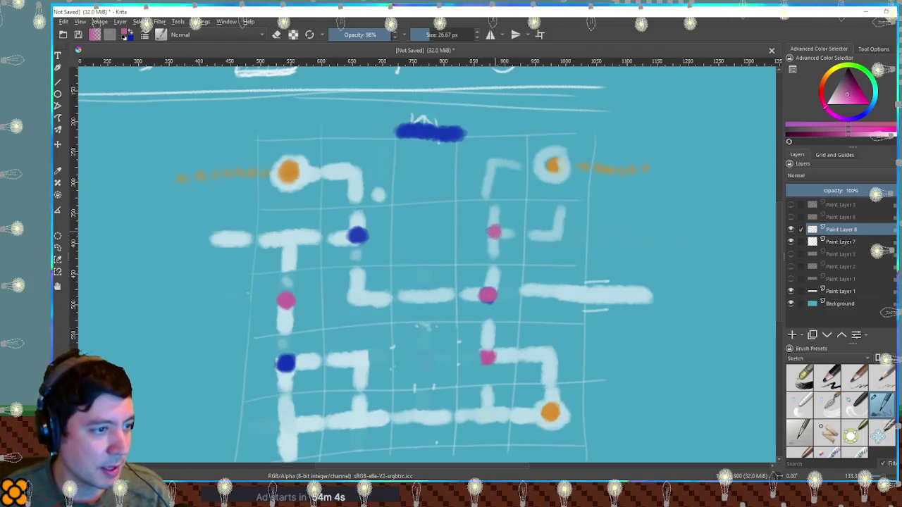
key(e)
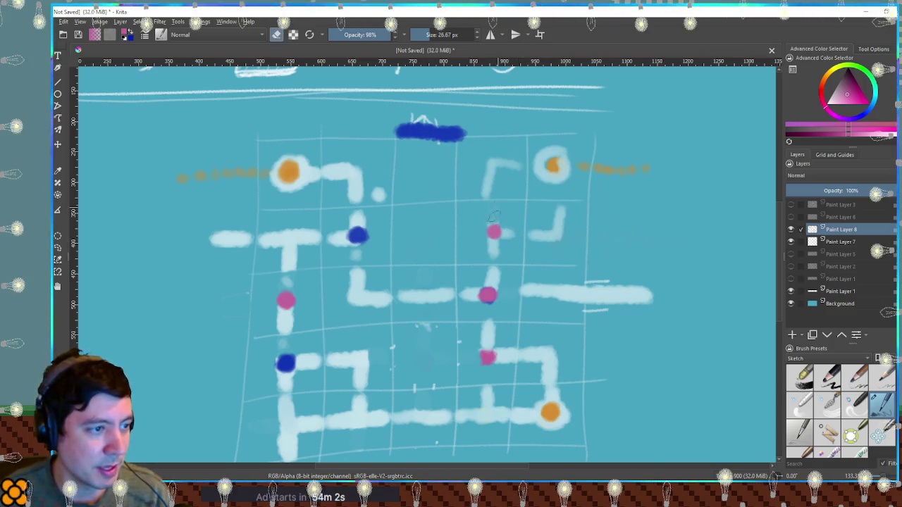
drag(555, 236, 535, 239)
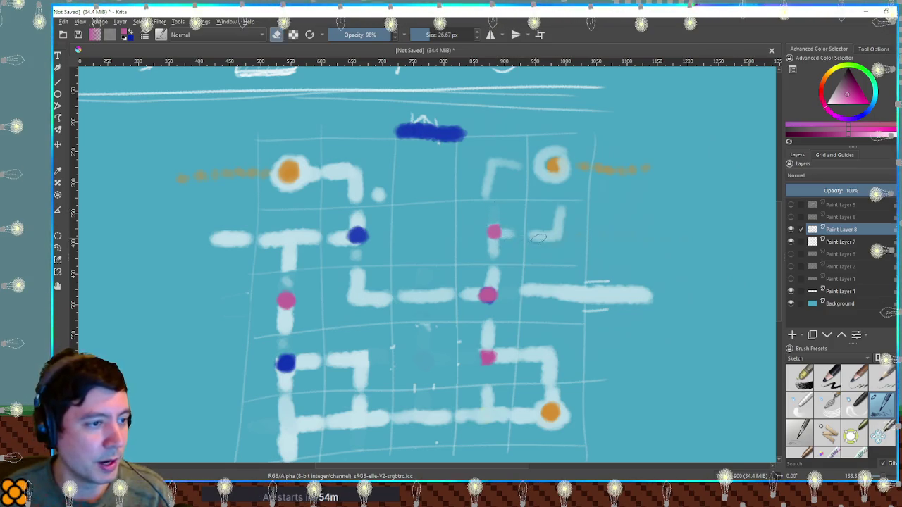
key(ctrl+z)
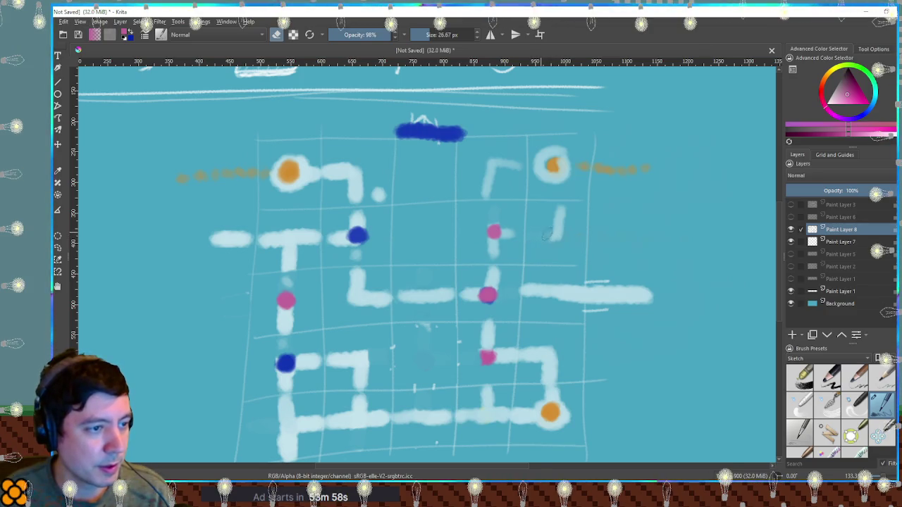
key(e)
ctrl+click(493, 232)
click(557, 235)
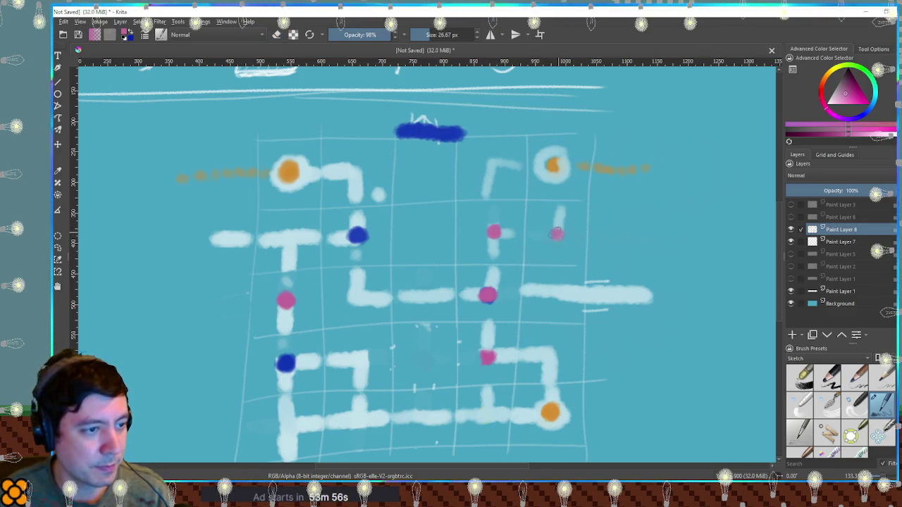
Step: Cover a stray mark with teal, brush a T-shaped white corridor, and top it with a pink room dot
ctrl+click(567, 233)
mouse_move(562, 234)
mouse_down()
mouse_move(577, 233)
mouse_move(554, 174)
mouse_up()
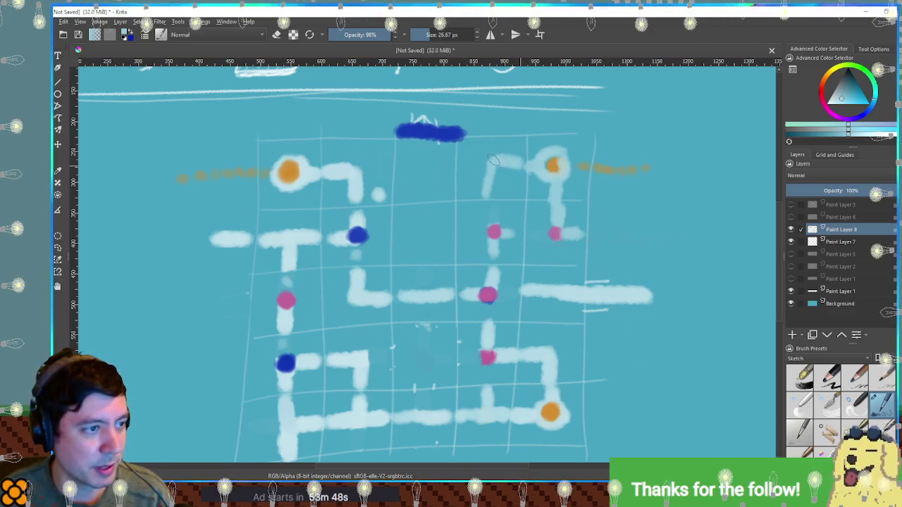
drag(493, 160, 486, 195)
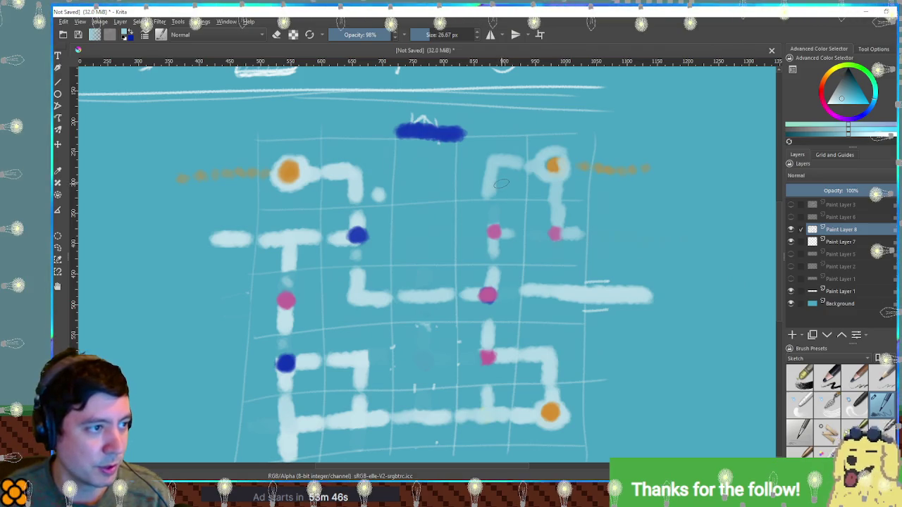
drag(465, 166, 489, 163)
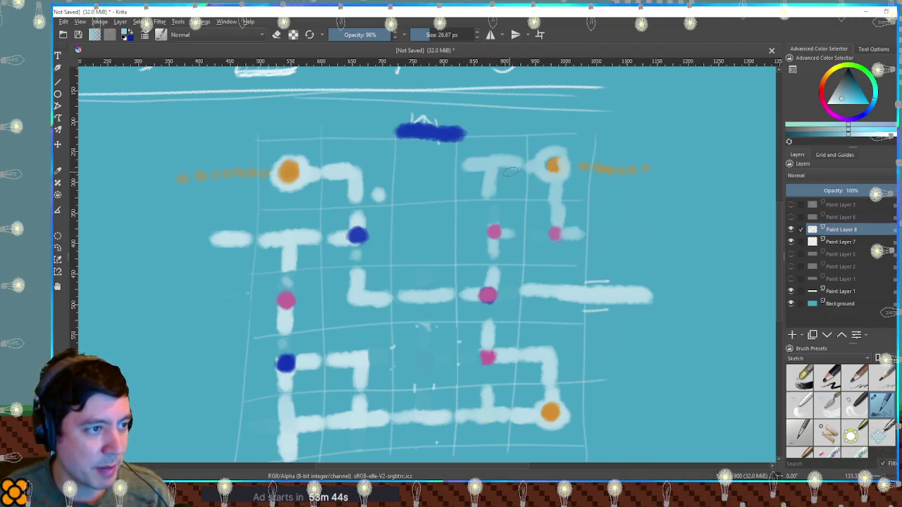
key(e)
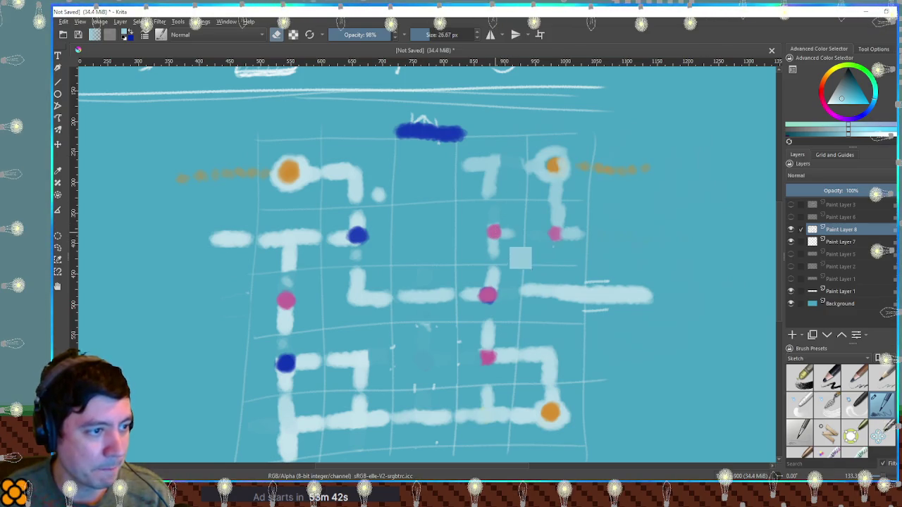
ctrl+click(493, 232)
key(e)
click(496, 164)
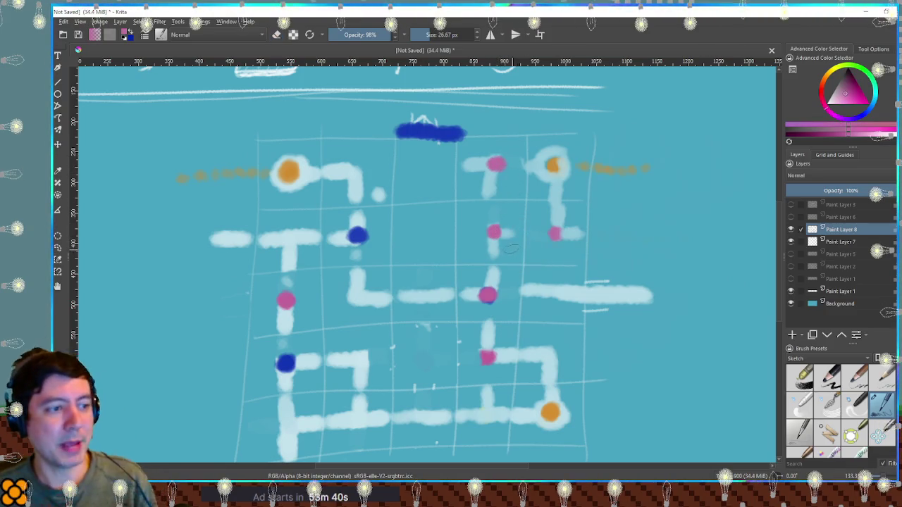
ctrl+click(595, 292)
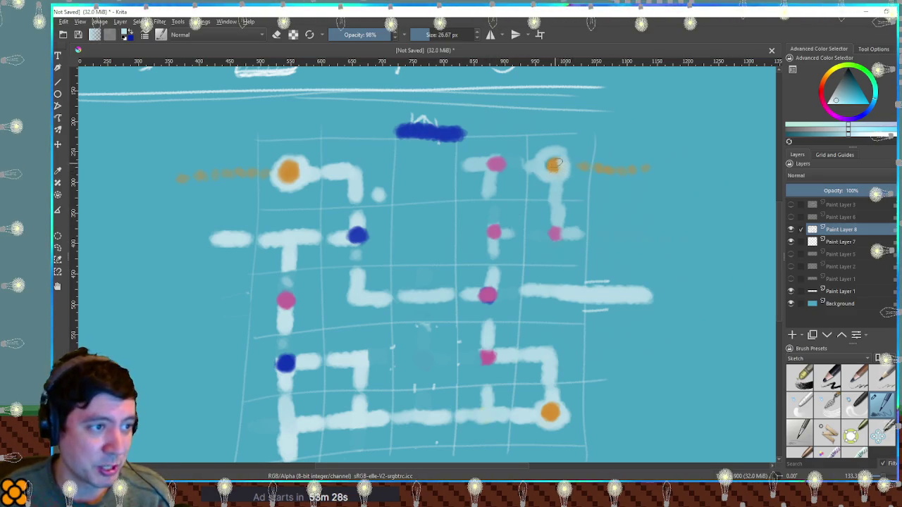
Step: Touch up the corridor left of the top-right orange dot and draw a long vertical corridor down from the blue marker
mouse_move(534, 167)
mouse_down()
mouse_move(555, 189)
mouse_move(556, 215)
mouse_up()
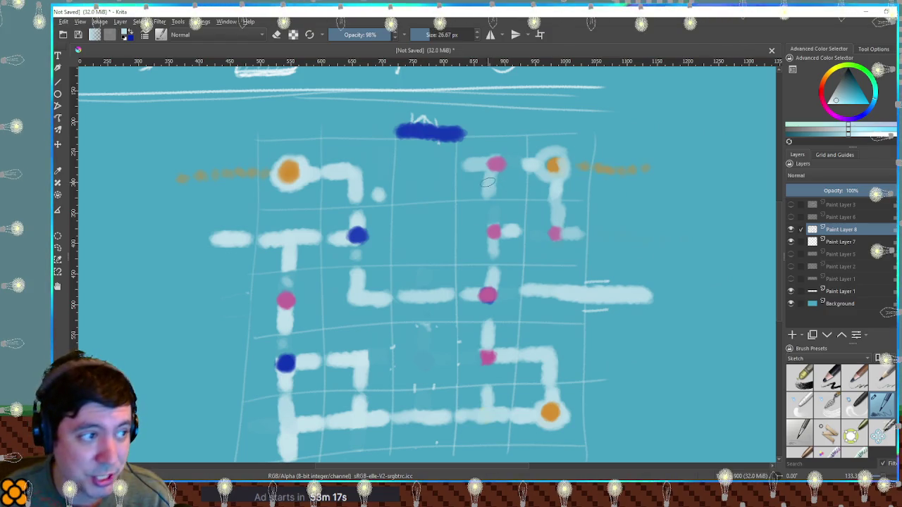
drag(425, 140, 425, 261)
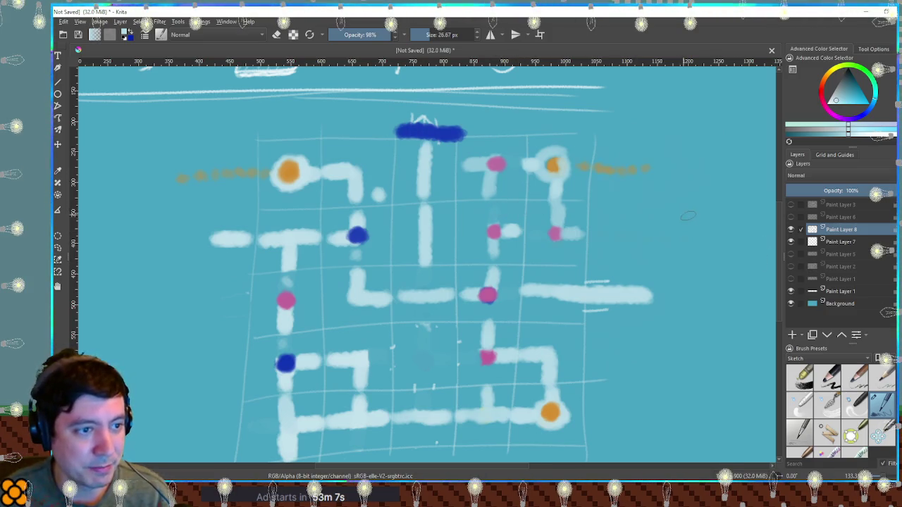
Step: Sketch the side room's bracket-shaped walls right of the grid, erasing a stray wall and redrawing the lower wall
drag(684, 203, 715, 231)
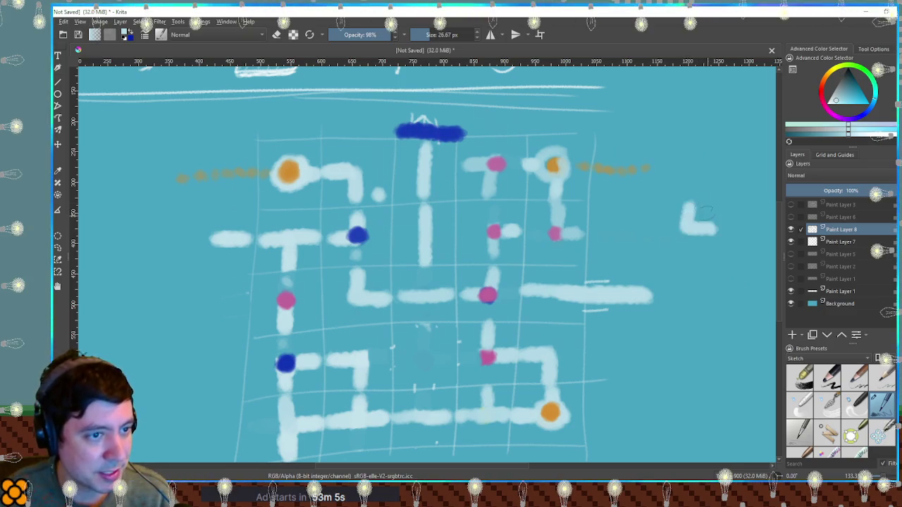
drag(687, 192, 712, 178)
mouse_move(687, 262)
mouse_down()
mouse_move(716, 289)
mouse_move(760, 287)
mouse_up()
drag(746, 206, 772, 231)
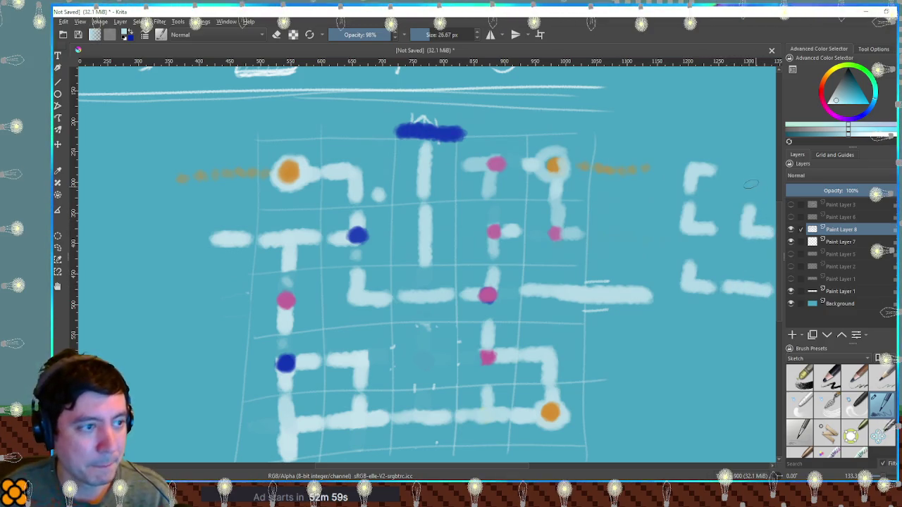
mouse_move(725, 170)
mouse_down()
mouse_move(752, 172)
mouse_move(755, 192)
mouse_up()
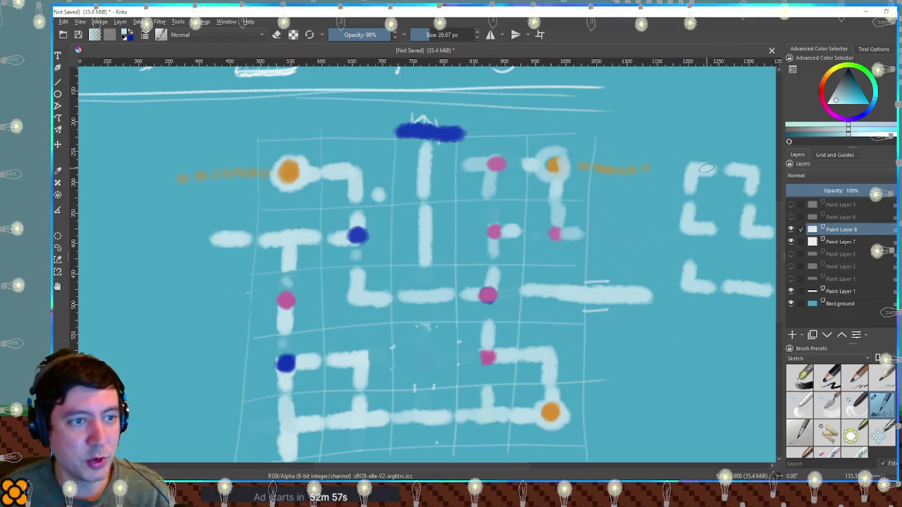
key(e)
mouse_move(748, 222)
mouse_down()
mouse_move(767, 229)
mouse_move(749, 229)
mouse_up()
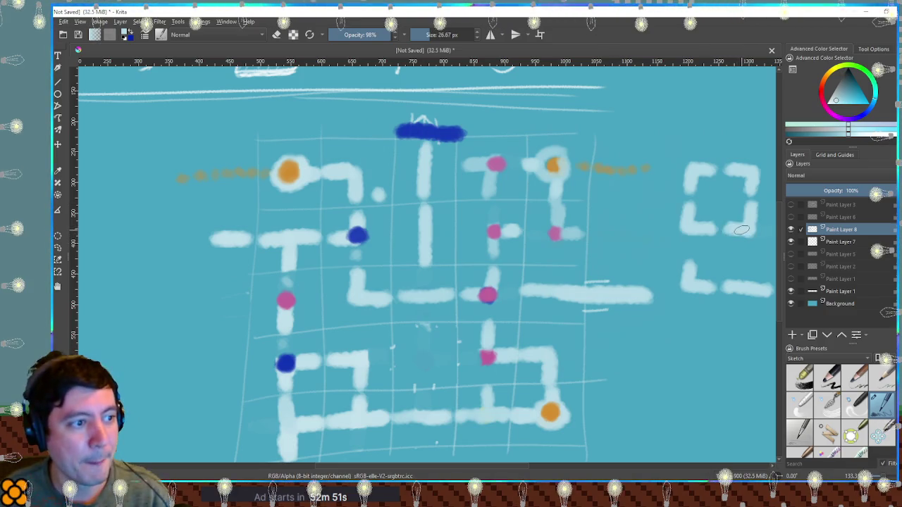
drag(693, 208, 680, 255)
key(e)
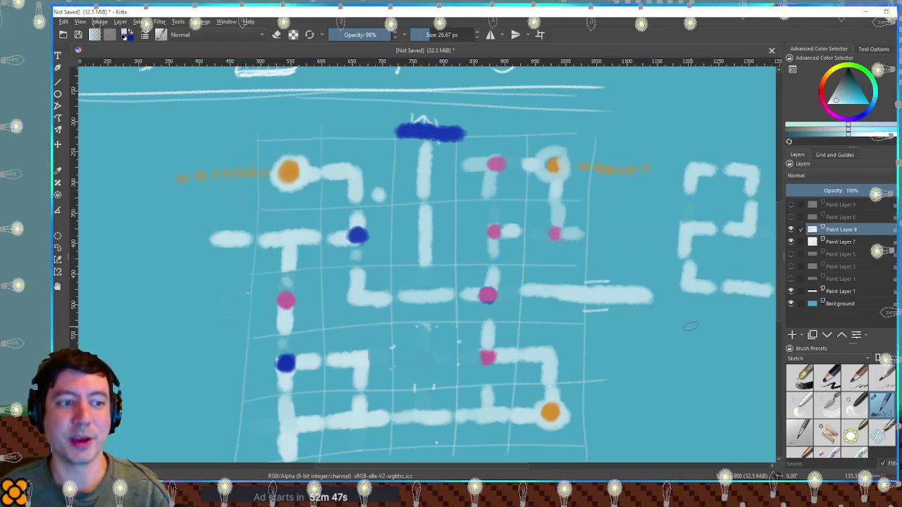
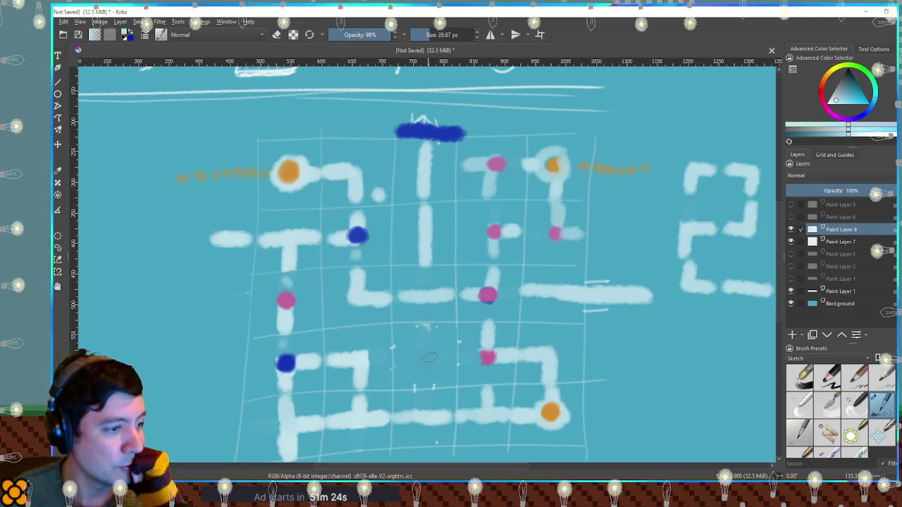
Step: Paint an L-shaped path piece below the centre junction, removing its stray vertical stub
drag(422, 325, 454, 360)
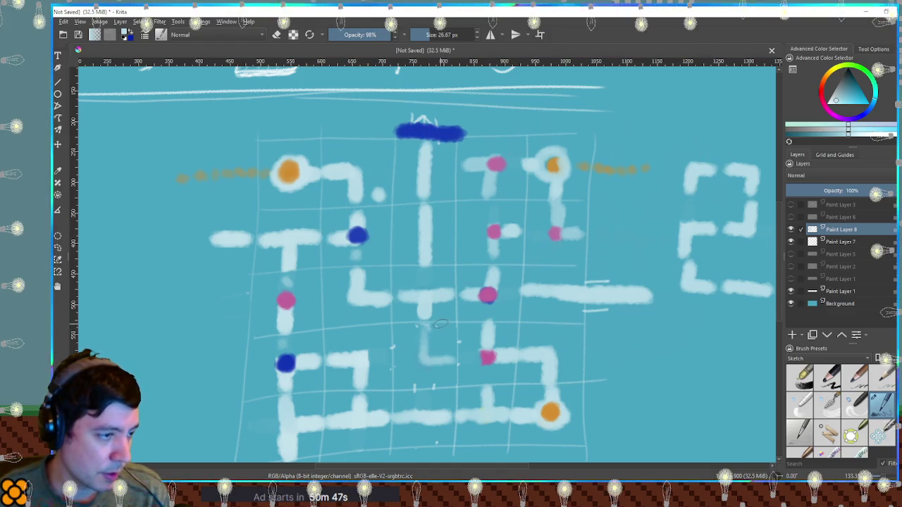
key(ctrl+z)
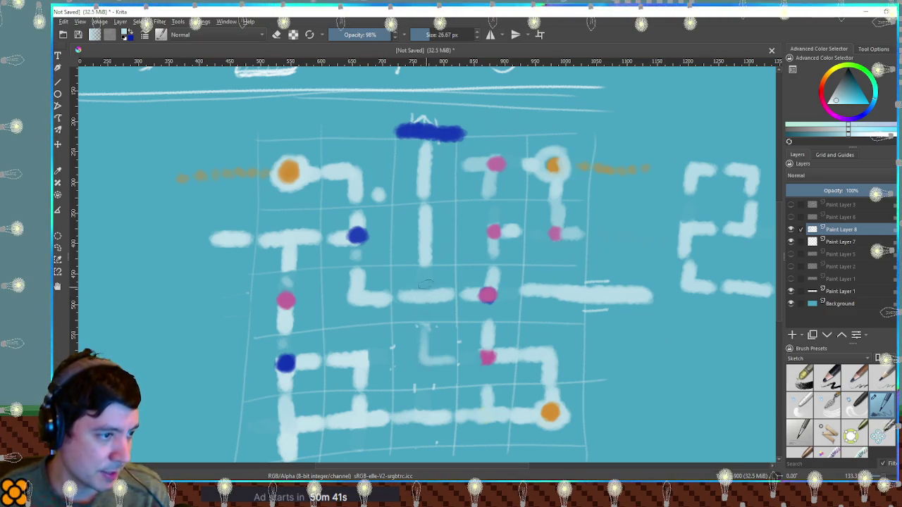
Step: Add a dark-blue dot at the centre junction of the path sketch
ctrl+click(426, 131)
click(424, 298)
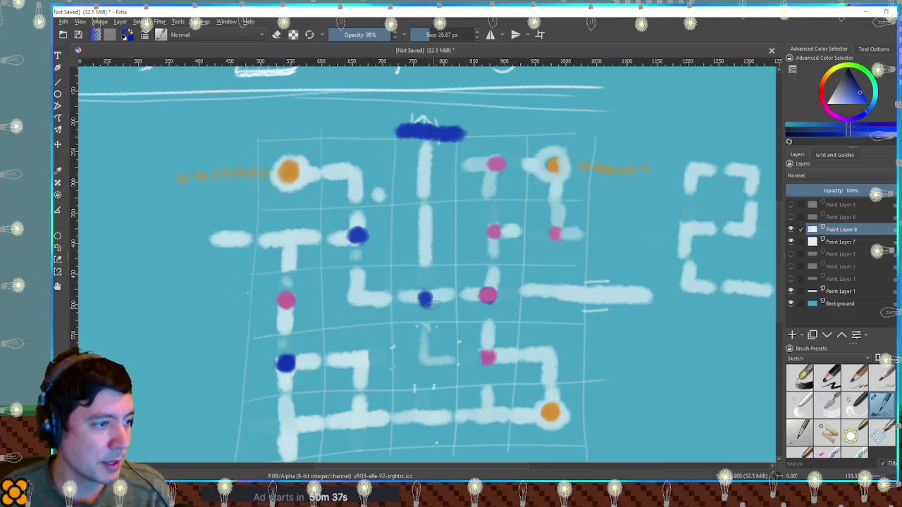
ctrl+click(425, 267)
drag(426, 268, 428, 325)
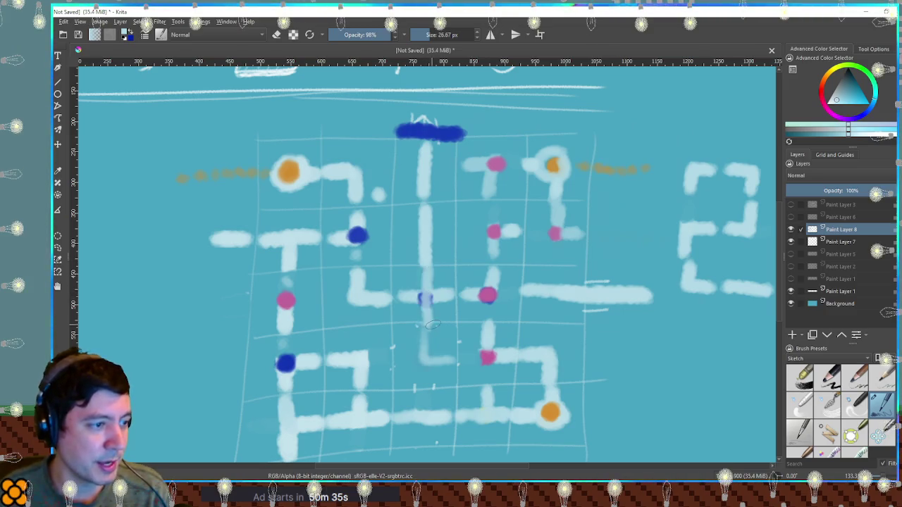
key(ctrl+z)
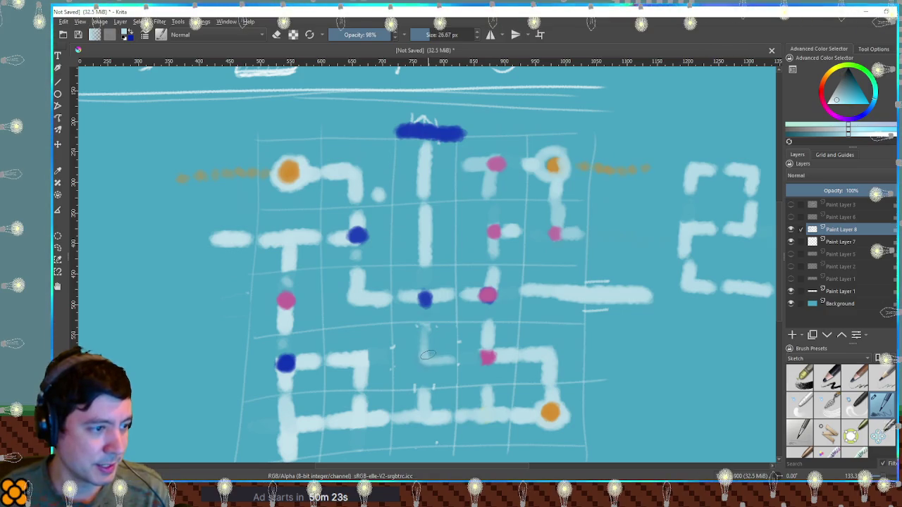
Step: Extend the path down to the bottom row, erase the right-hand 2 sketch, and join a vertical stroke
drag(424, 326, 424, 413)
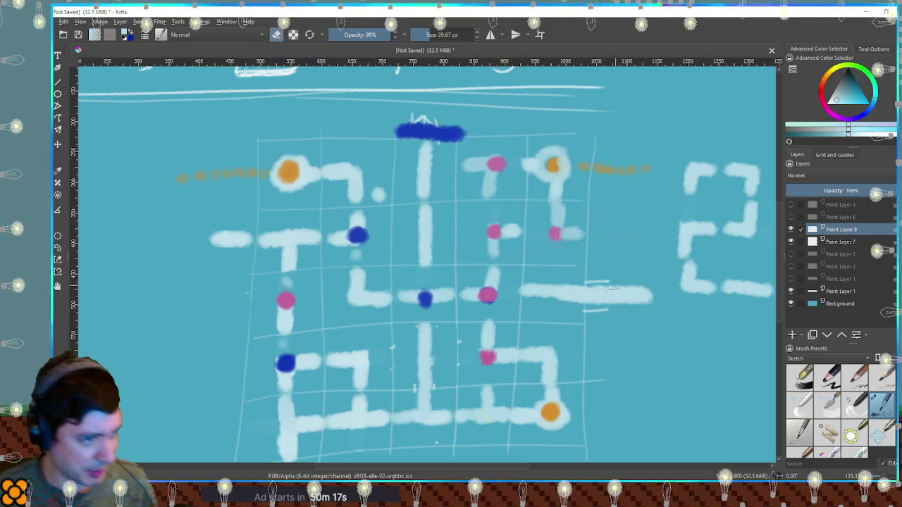
mouse_move(688, 189)
mouse_down()
mouse_move(707, 167)
mouse_move(739, 241)
mouse_move(733, 270)
mouse_move(772, 292)
mouse_up()
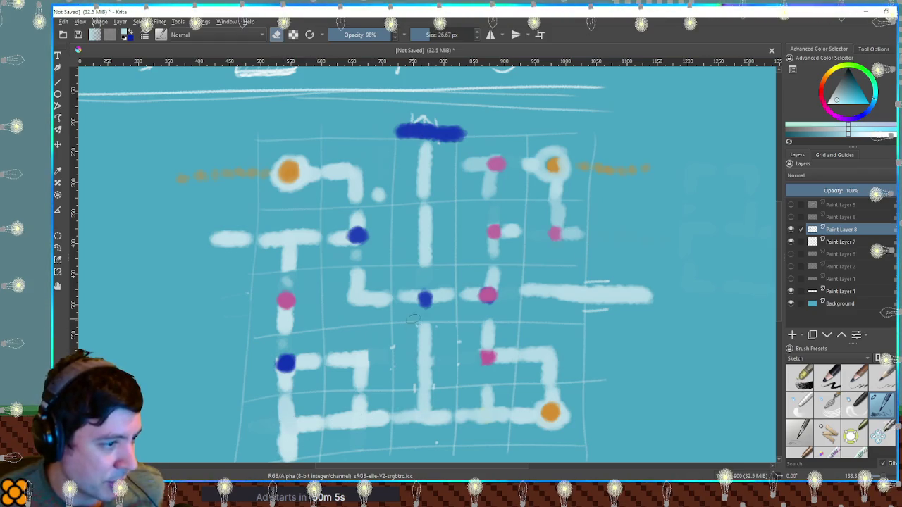
drag(486, 403, 486, 386)
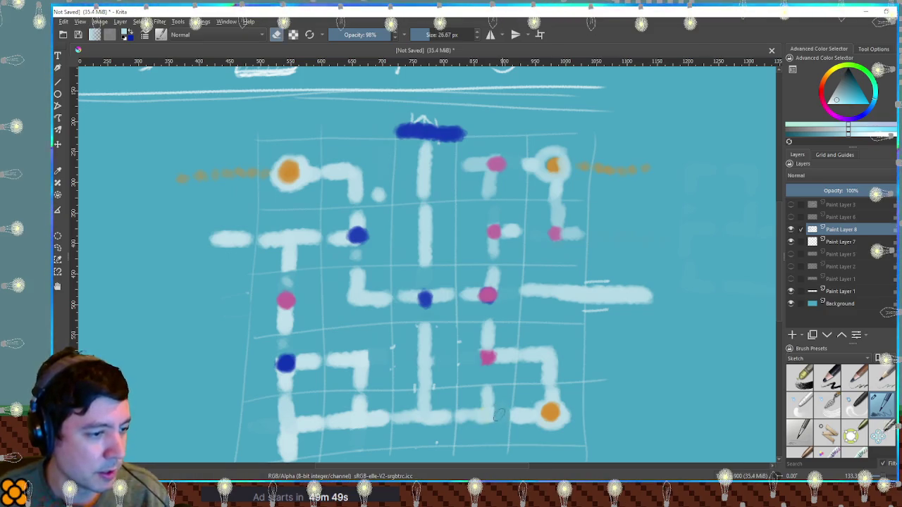
ctrl+click(488, 357)
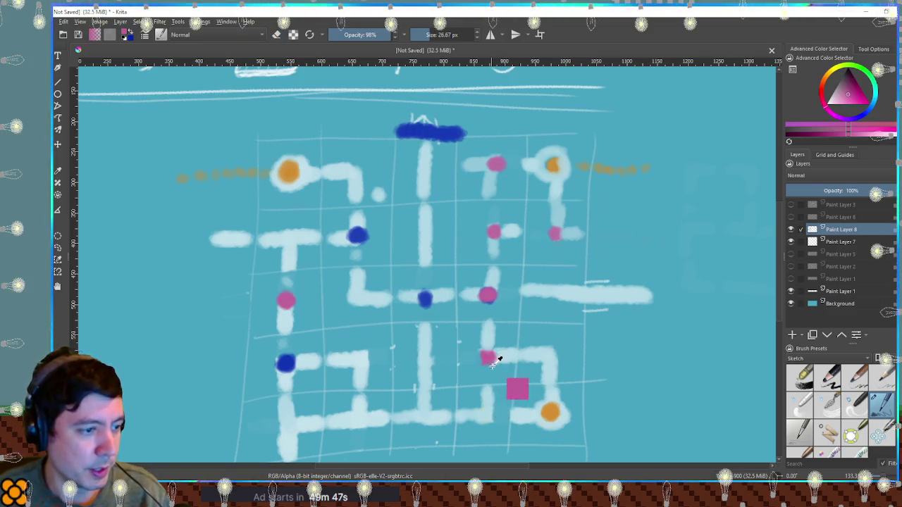
Step: Dab a solid pink dot on the bottom path just left of the orange marker
click(487, 414)
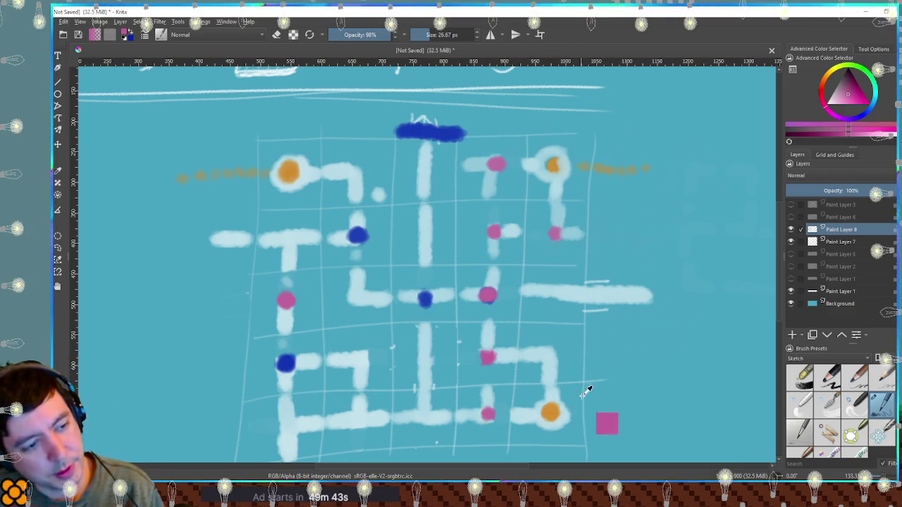
ctrl+click(591, 398)
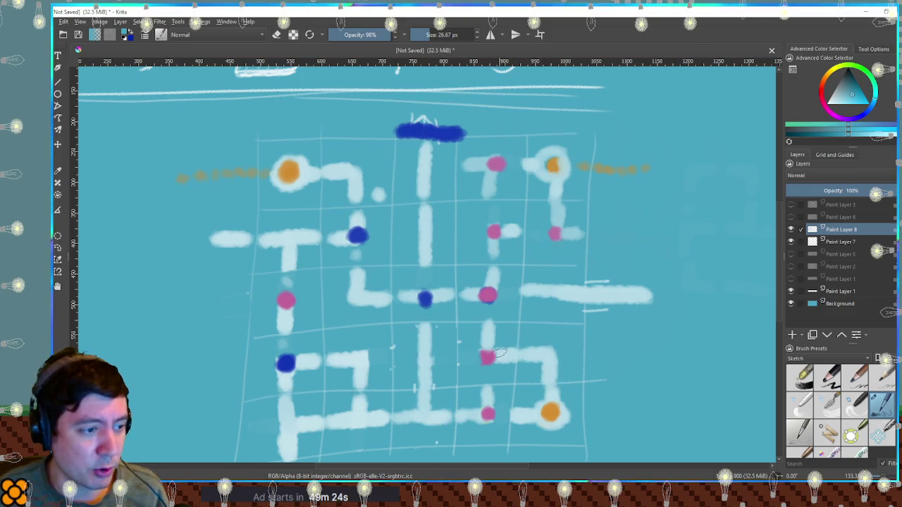
click(489, 357)
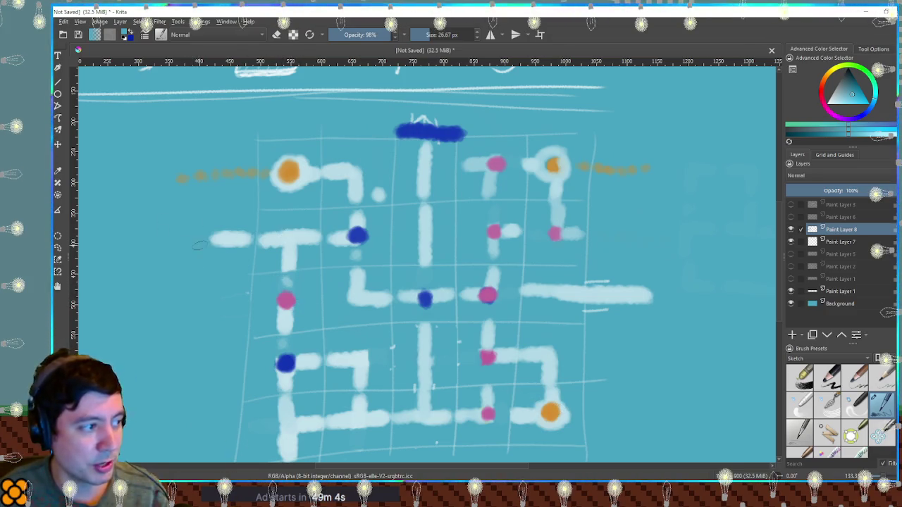
ctrl+click(232, 240)
drag(180, 229, 182, 240)
key(ctrl+z)
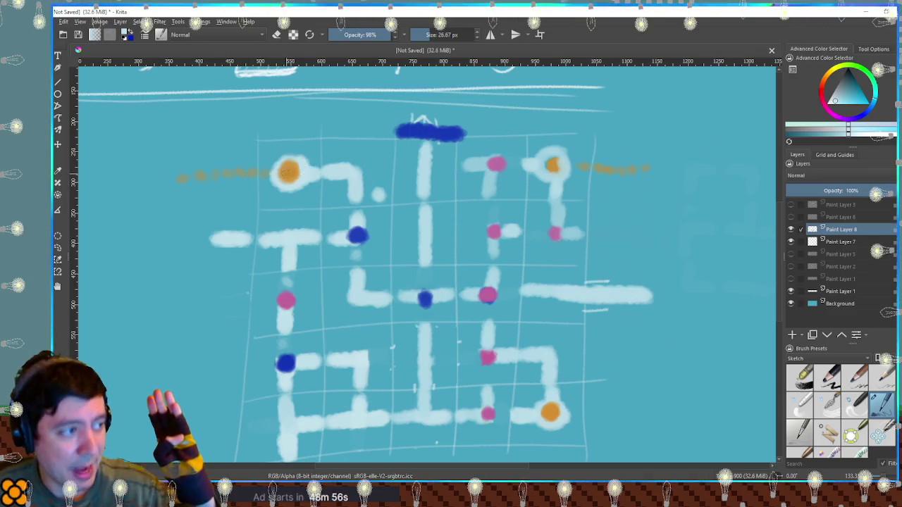
drag(288, 172, 282, 180)
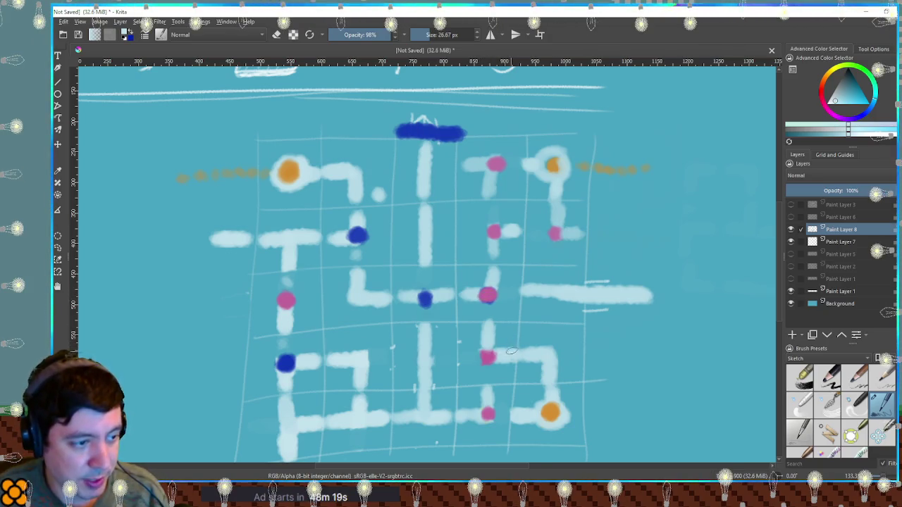
key(e)
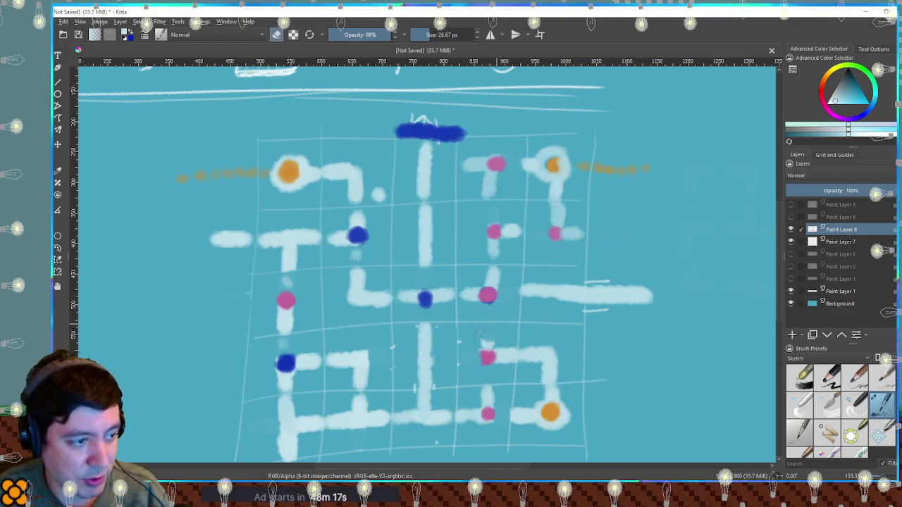
key(ctrl+z)
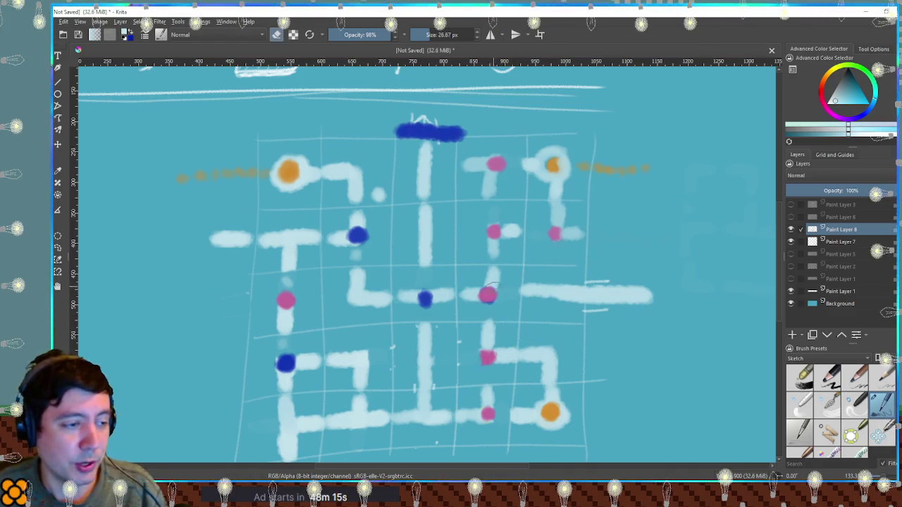
click(513, 236)
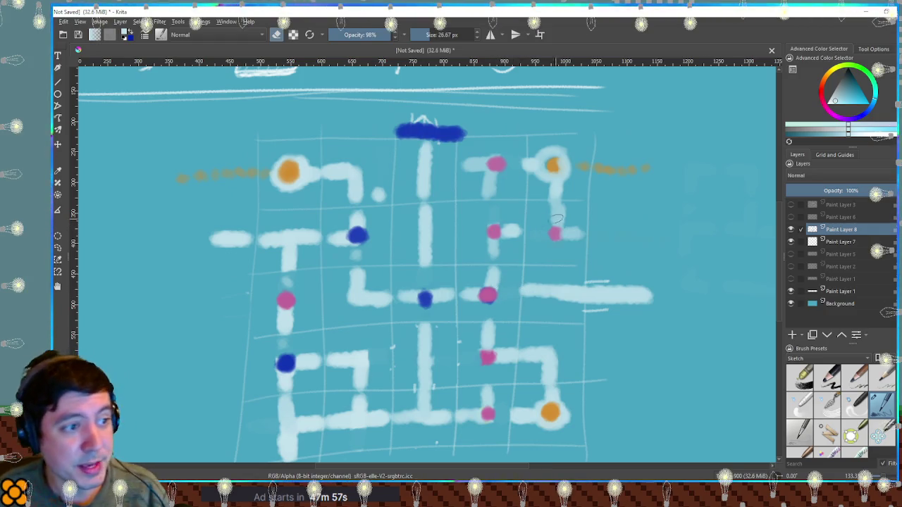
key(e)
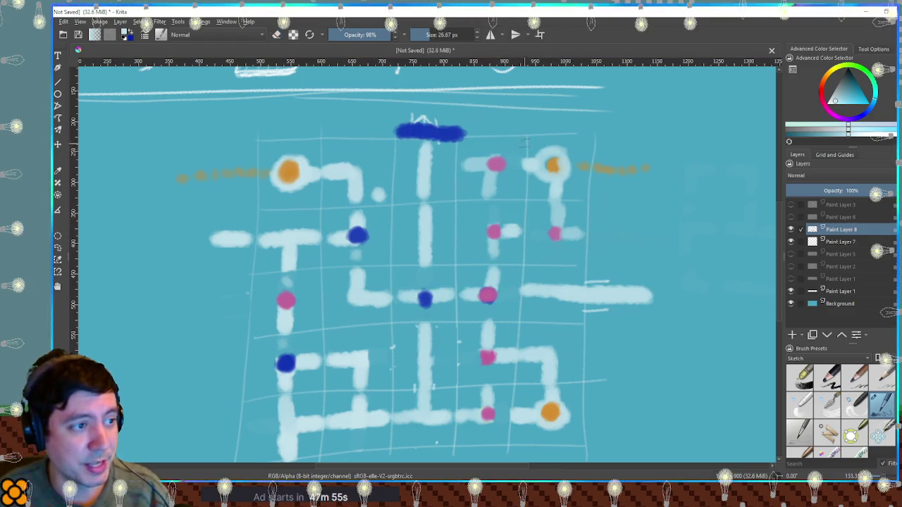
drag(522, 127, 510, 128)
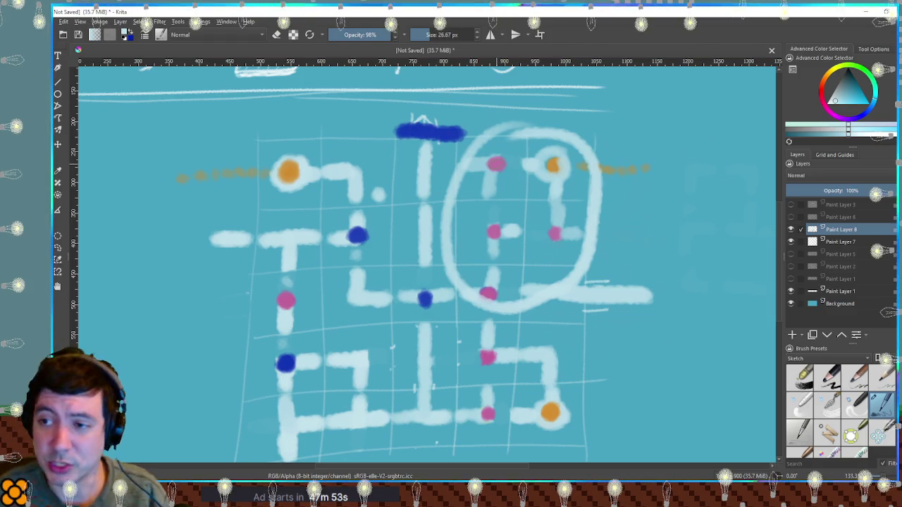
key(ctrl+z)
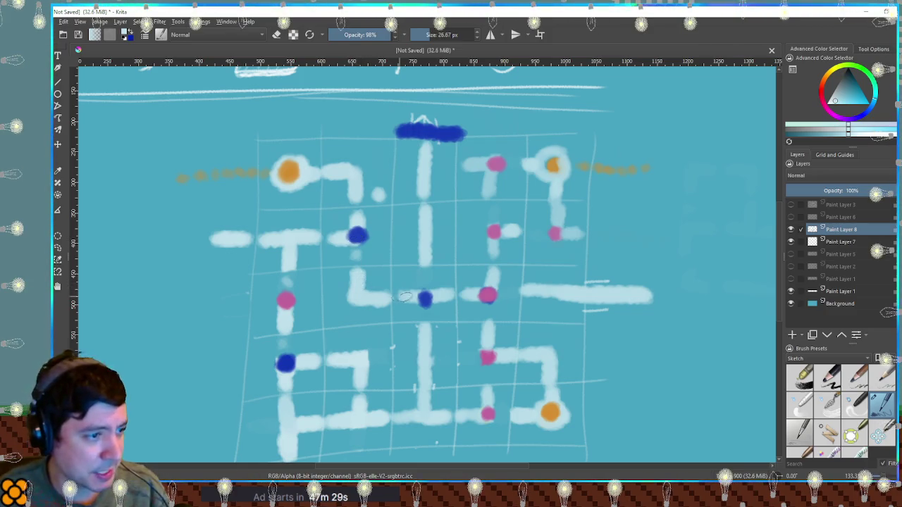
Step: Add a pink dot on the left-middle path and erase the stroke right of it
ctrl+click(289, 297)
click(352, 296)
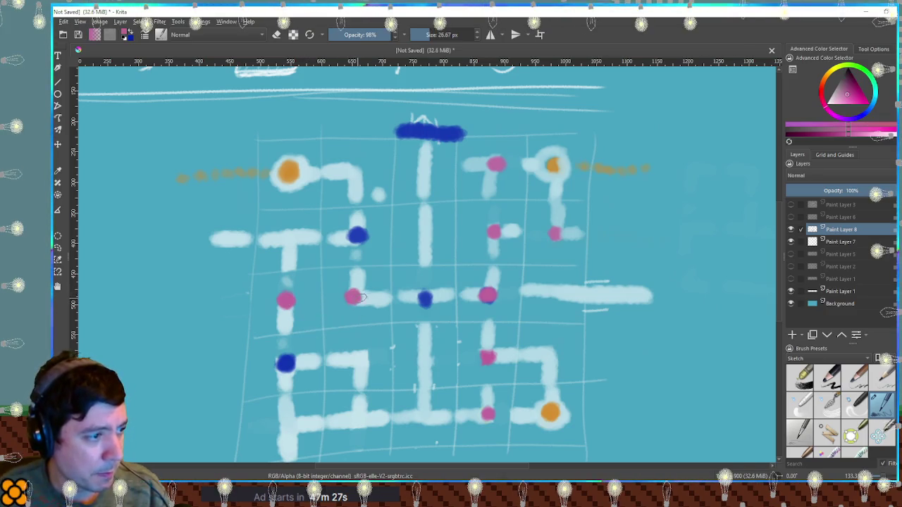
key(e)
mouse_move(388, 298)
mouse_down()
mouse_move(364, 302)
mouse_move(382, 304)
mouse_up()
Step: Repaint pale path strokes through the centre blue dot and branch a short line right
key(e)
ctrl+click(446, 293)
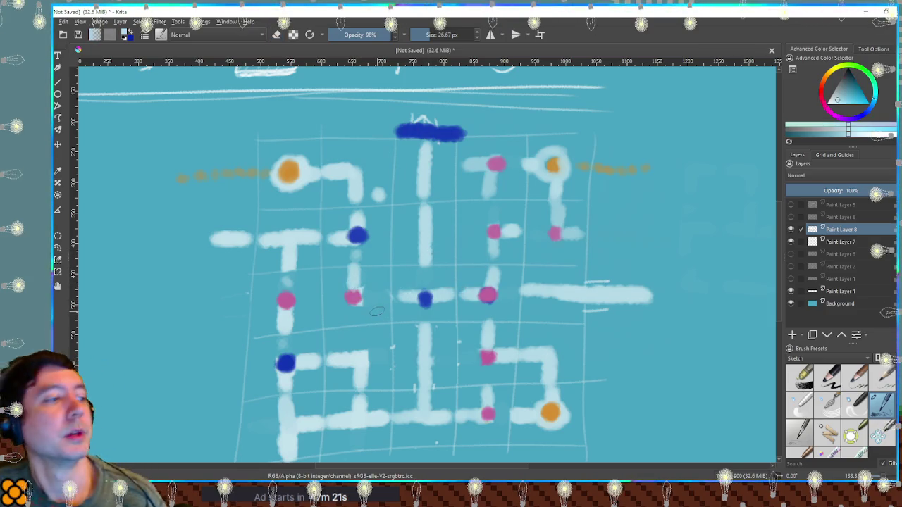
key(e)
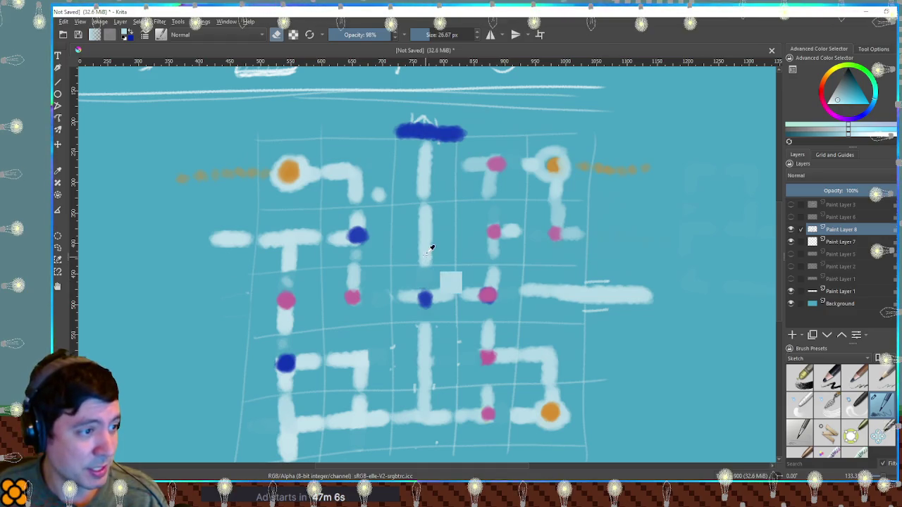
key(e)
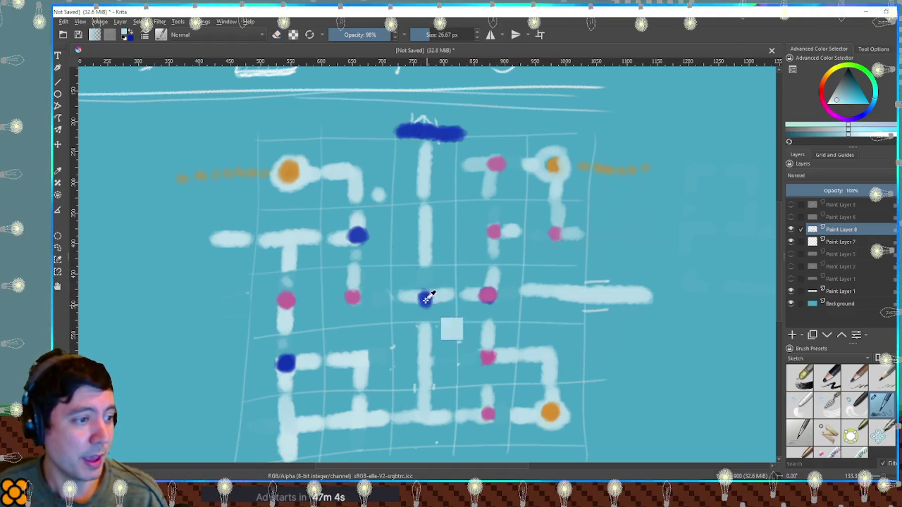
drag(424, 267, 426, 330)
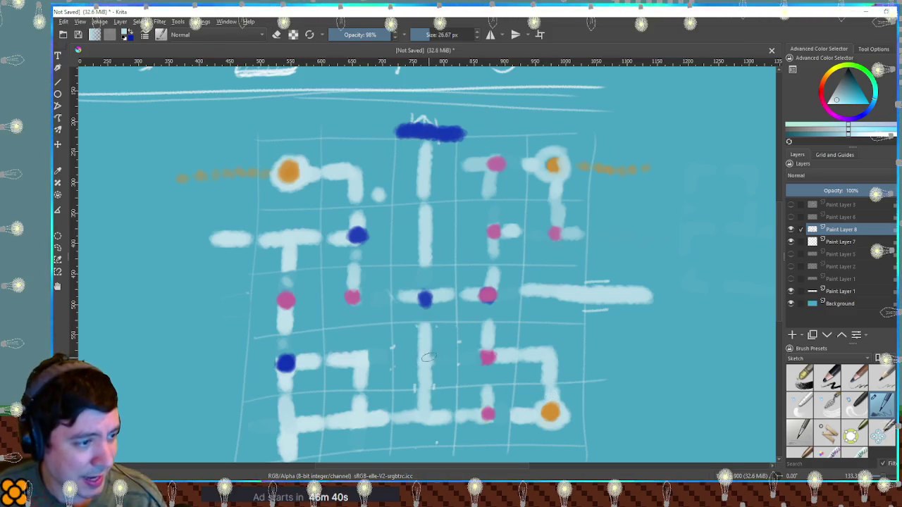
drag(428, 358, 453, 355)
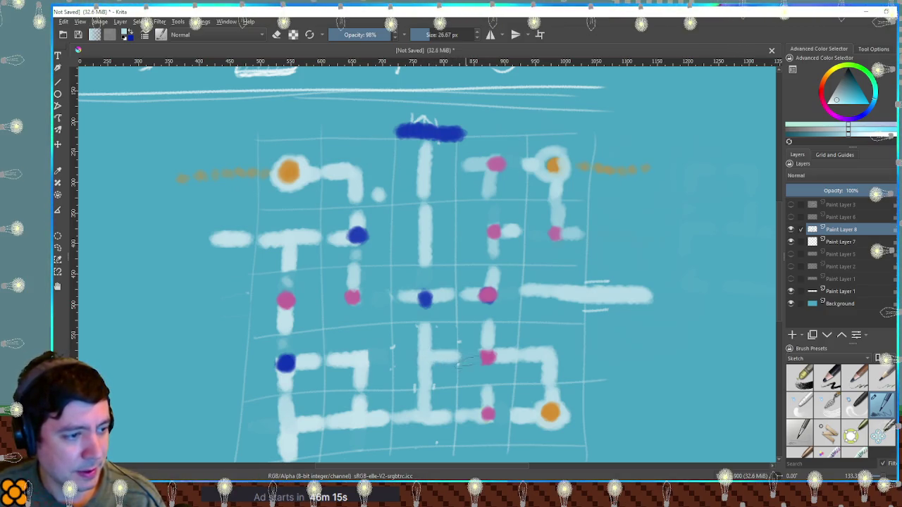
ctrl+click(486, 356)
click(426, 355)
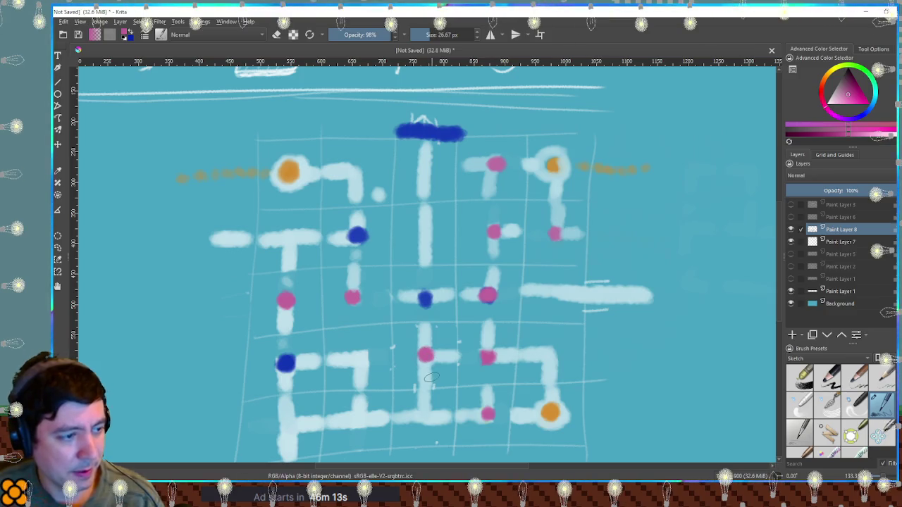
key(e)
drag(422, 385, 431, 389)
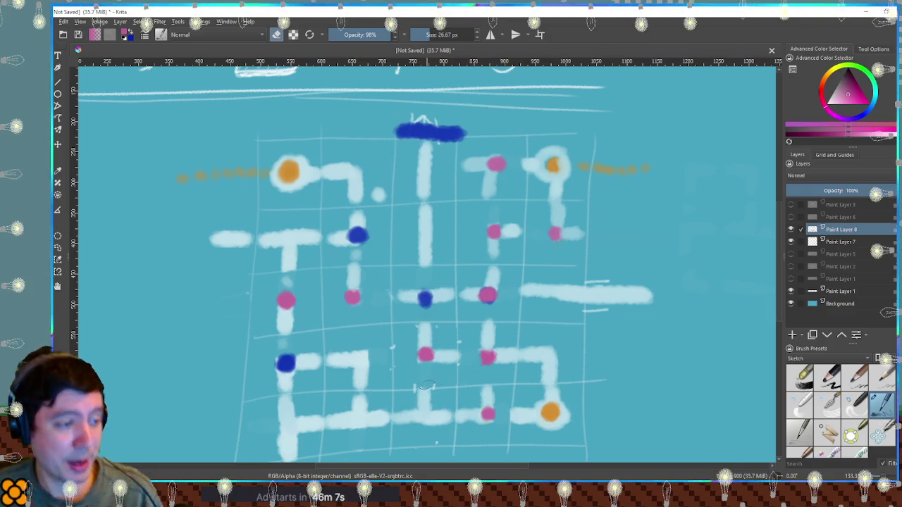
key(ctrl+z)
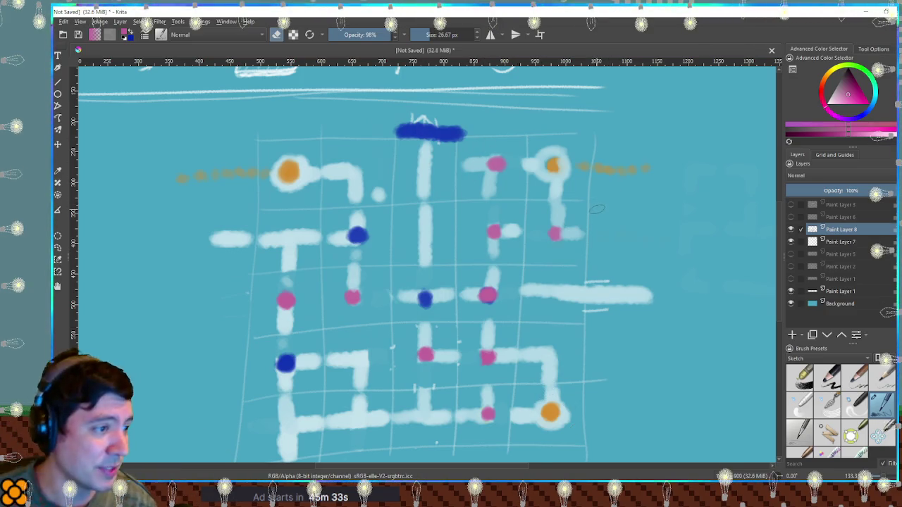
scroll(596, 209, down, 3)
scroll(596, 232, up, 3)
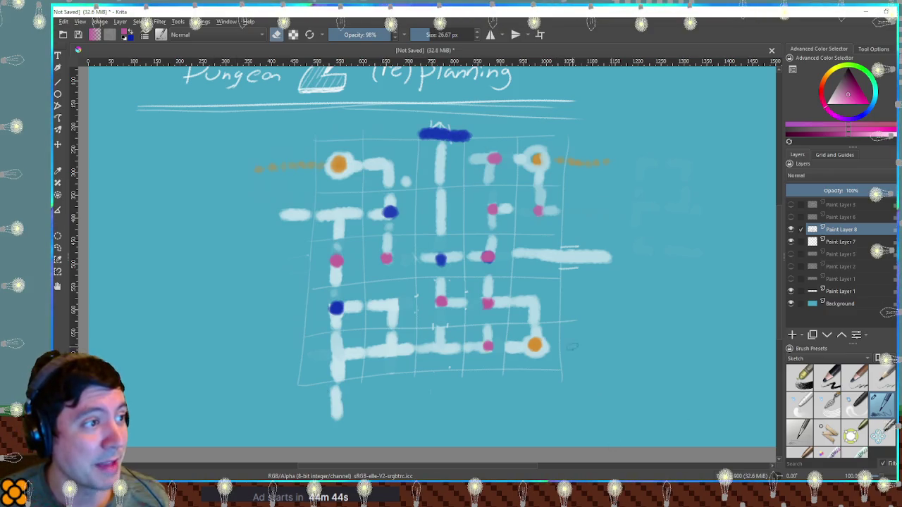
drag(378, 216, 384, 246)
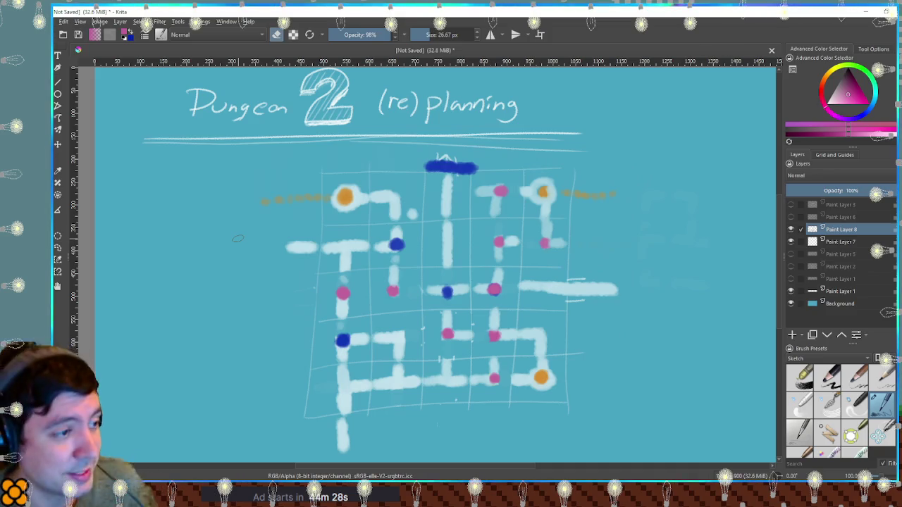
drag(547, 379, 539, 315)
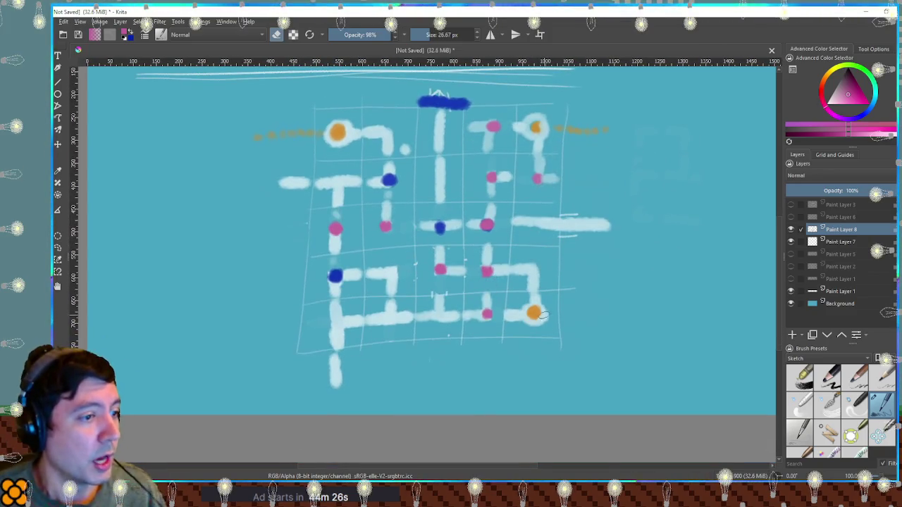
Step: Hide the dungeon map and grid sketch layers and add an empty Paint Layer 9
key(minus)
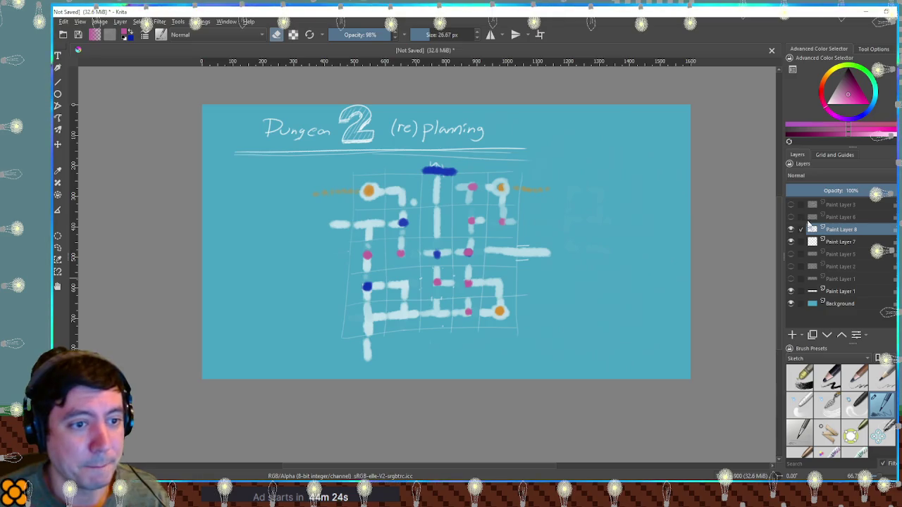
click(790, 229)
click(790, 216)
click(791, 216)
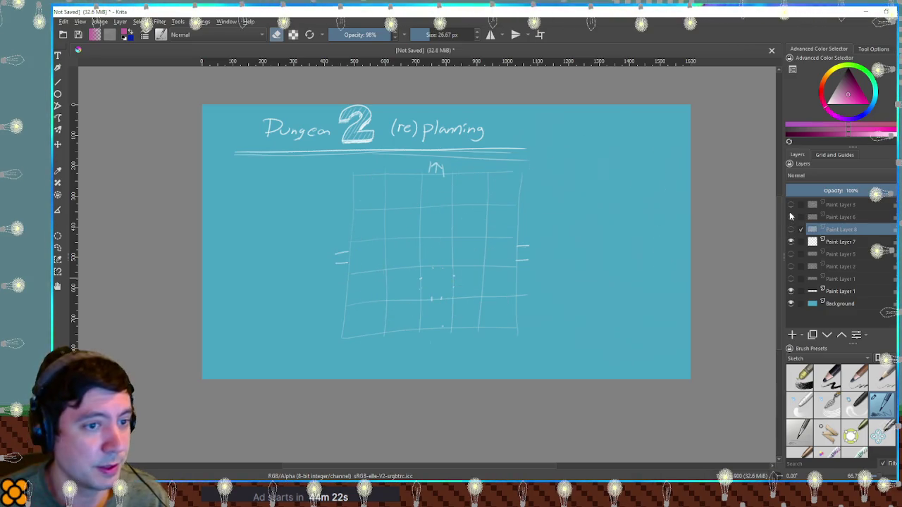
click(791, 216)
click(791, 216)
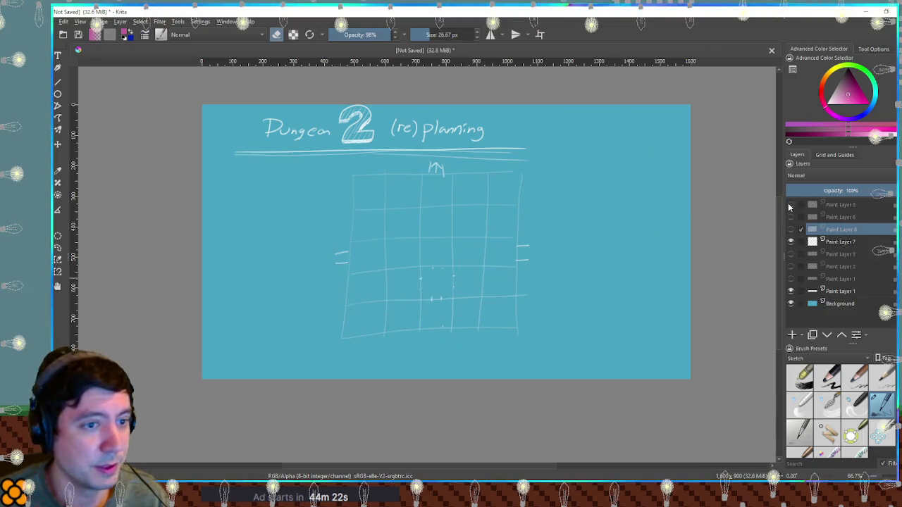
click(791, 336)
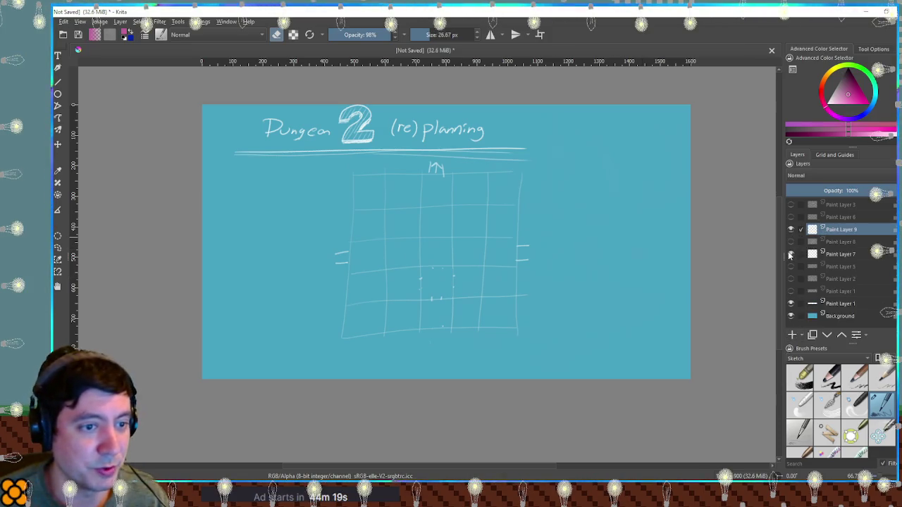
click(790, 255)
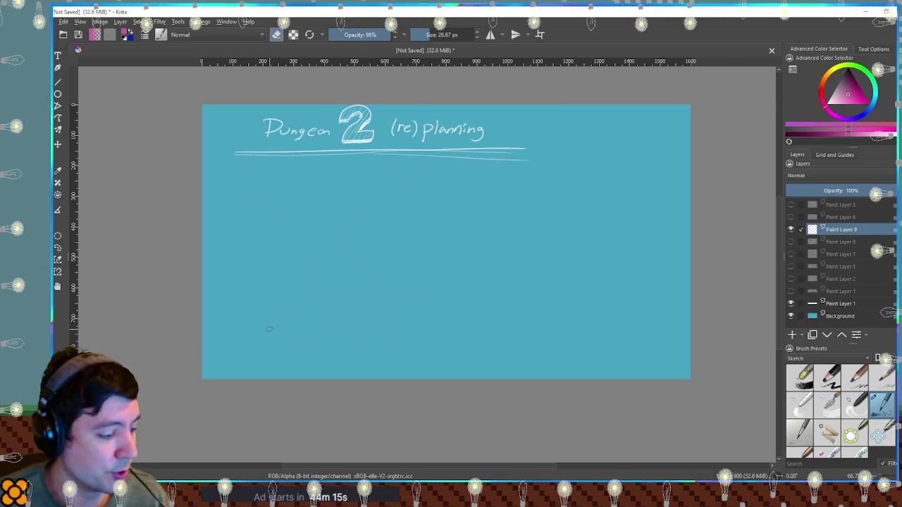
Step: Draw three white room boxes in a row along the bottom of the page
key(e)
drag(260, 337, 328, 342)
key(ctrl+z)
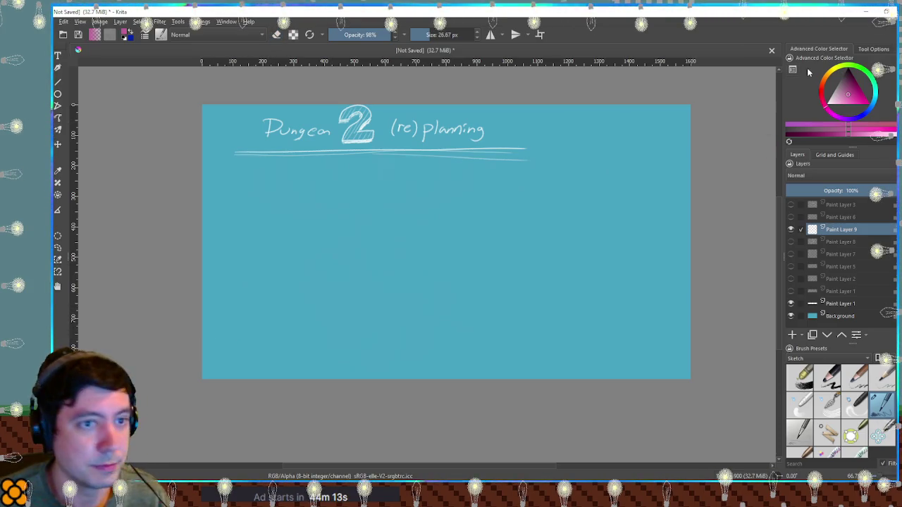
key(x)
mouse_move(255, 314)
mouse_down()
mouse_move(282, 349)
mouse_move(320, 319)
mouse_move(255, 317)
mouse_up()
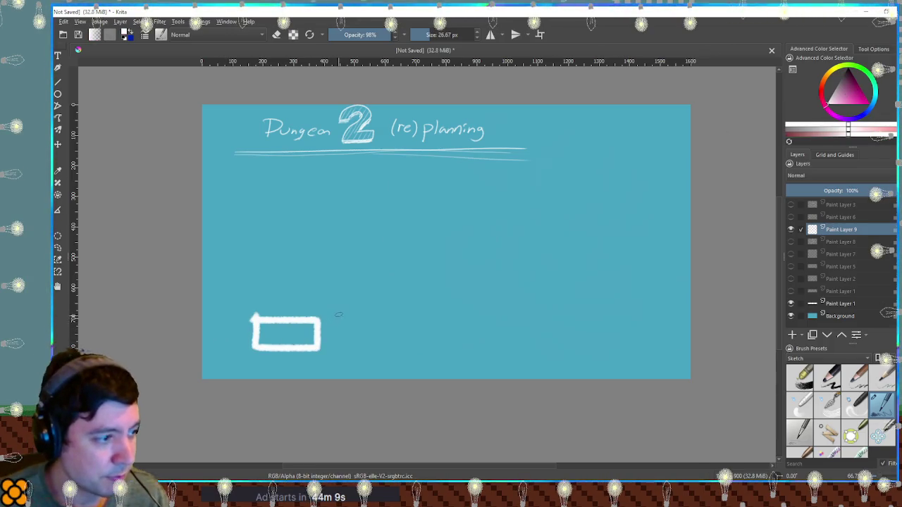
mouse_move(338, 315)
mouse_down()
mouse_move(379, 308)
mouse_move(336, 308)
mouse_up()
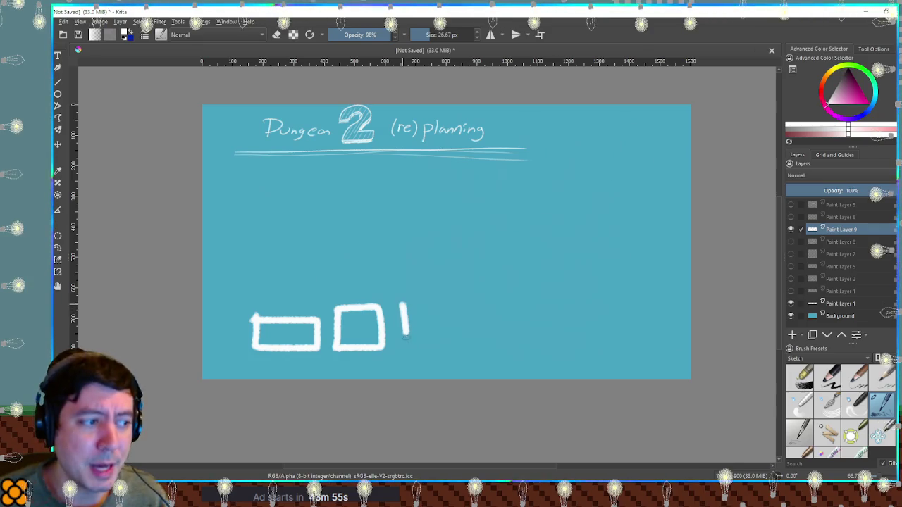
drag(406, 336, 432, 348)
drag(458, 312, 414, 302)
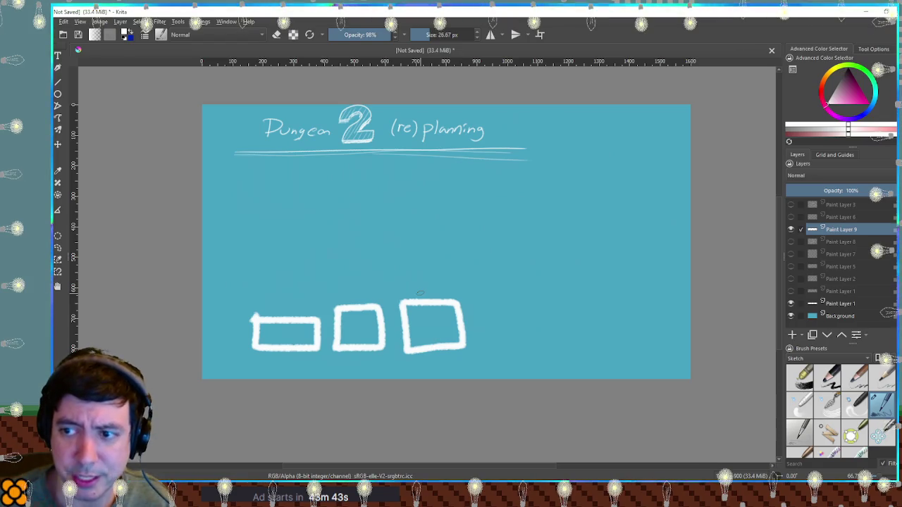
Step: Outline the large central room with a small room left and a corridor box right
mouse_move(373, 196)
mouse_down()
mouse_move(371, 289)
mouse_move(486, 289)
mouse_move(484, 197)
mouse_move(376, 196)
mouse_move(303, 219)
mouse_move(353, 244)
mouse_up()
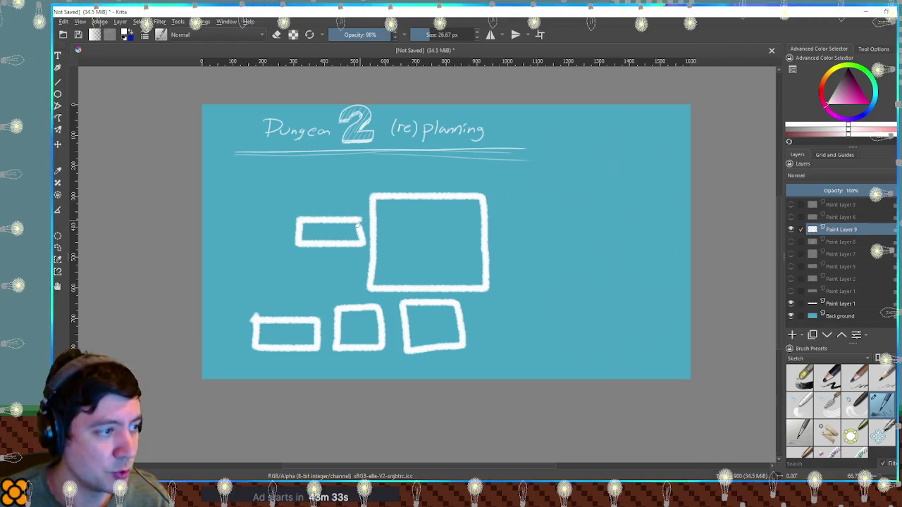
drag(248, 213, 287, 255)
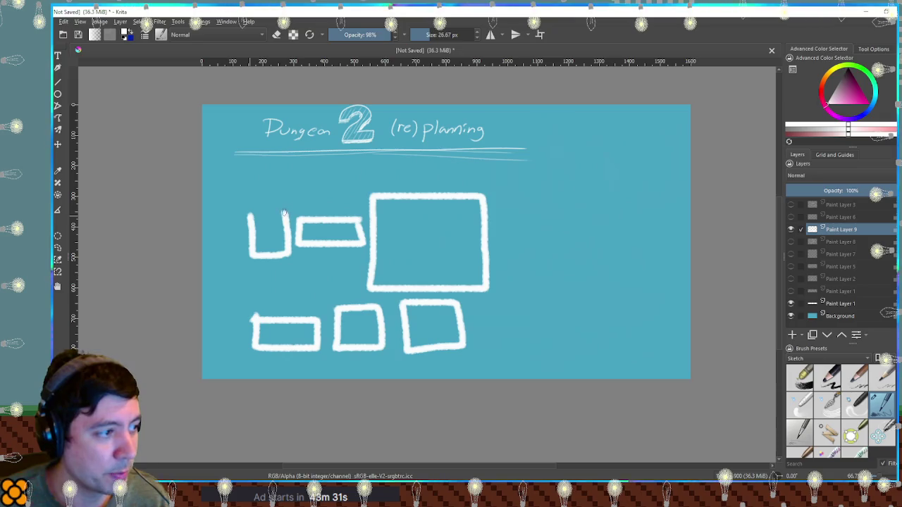
drag(284, 213, 253, 212)
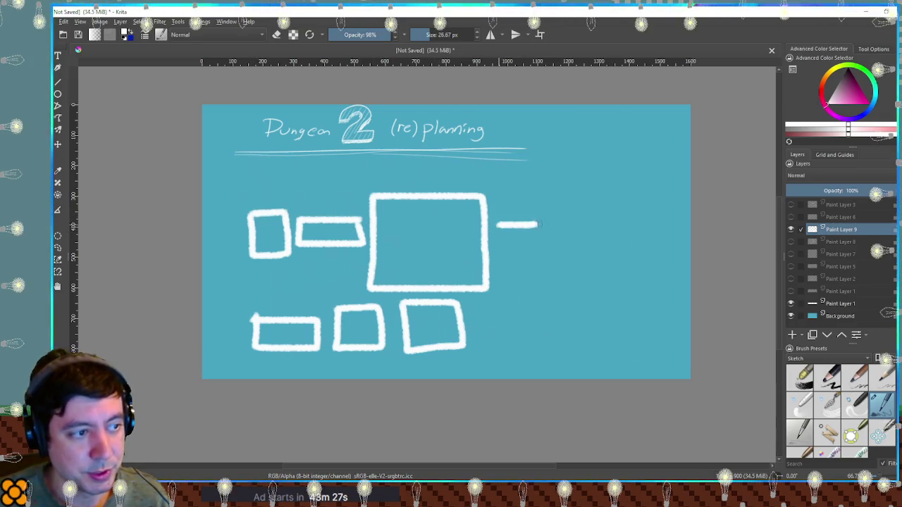
drag(536, 224, 558, 224)
mouse_move(497, 231)
mouse_down()
mouse_move(498, 248)
mouse_move(563, 244)
mouse_move(556, 227)
mouse_move(572, 250)
mouse_move(610, 217)
mouse_up()
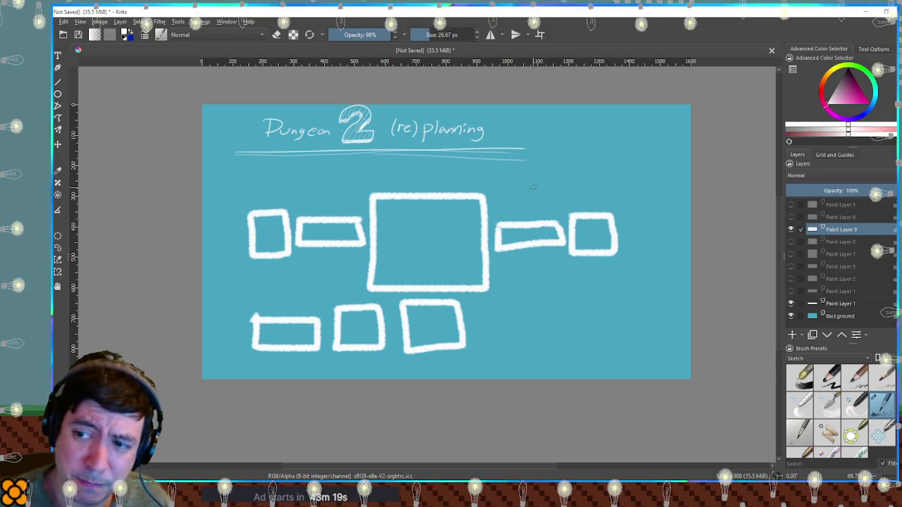
scroll(534, 188, up, 2)
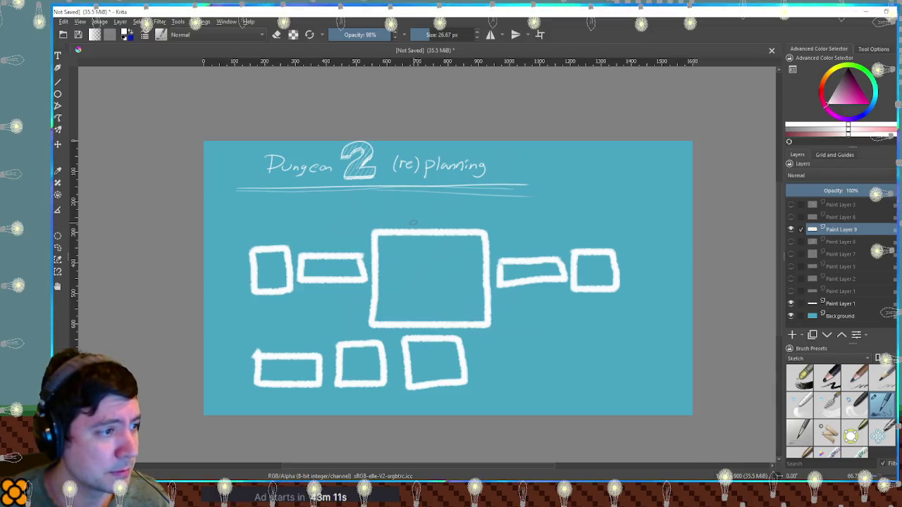
Step: Draw a room above the central room and a small S-marked room at bottom right, then return to Godot
mouse_move(411, 226)
mouse_down()
mouse_move(409, 204)
mouse_move(434, 224)
mouse_up()
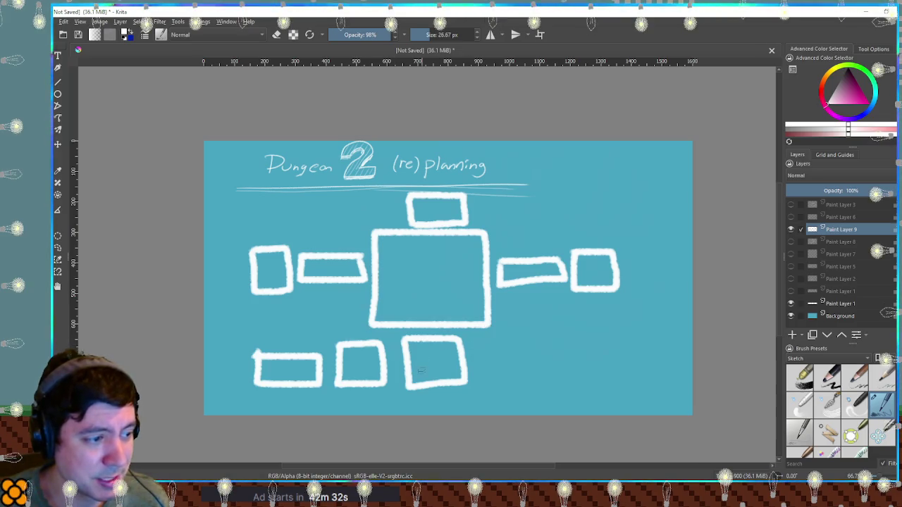
mouse_move(483, 366)
mouse_down()
mouse_move(481, 384)
mouse_move(518, 393)
mouse_move(518, 371)
mouse_move(490, 363)
mouse_move(503, 377)
mouse_move(494, 386)
mouse_up()
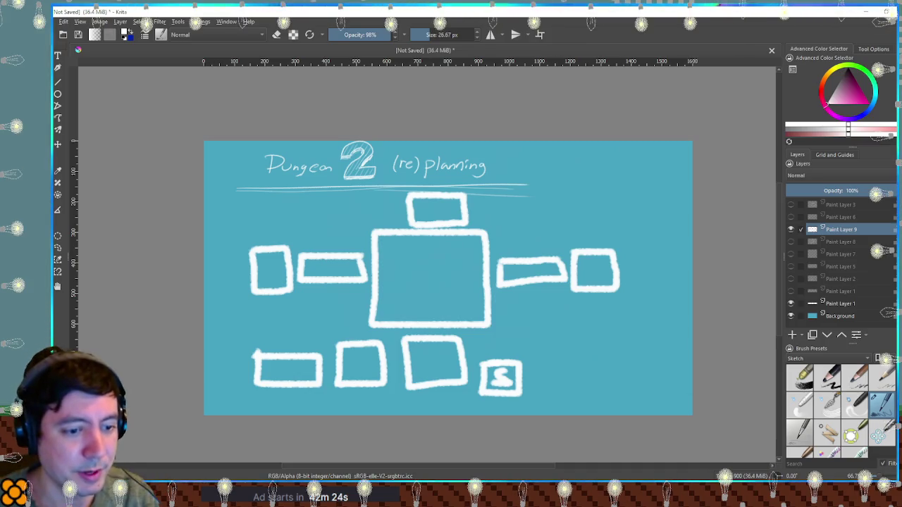
key(alt+Tab)
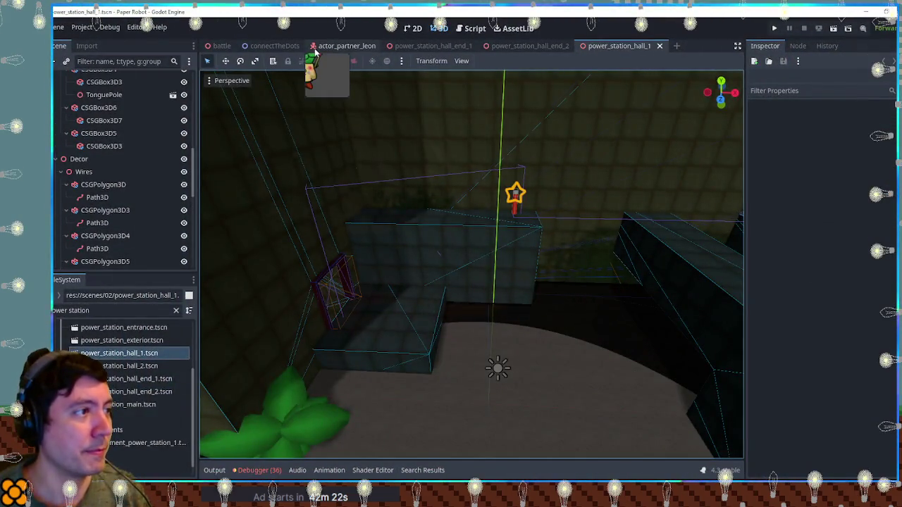
Step: Run the battle scene, swap party order, and cast Paint Feint on the party to spawn decoys
click(222, 45)
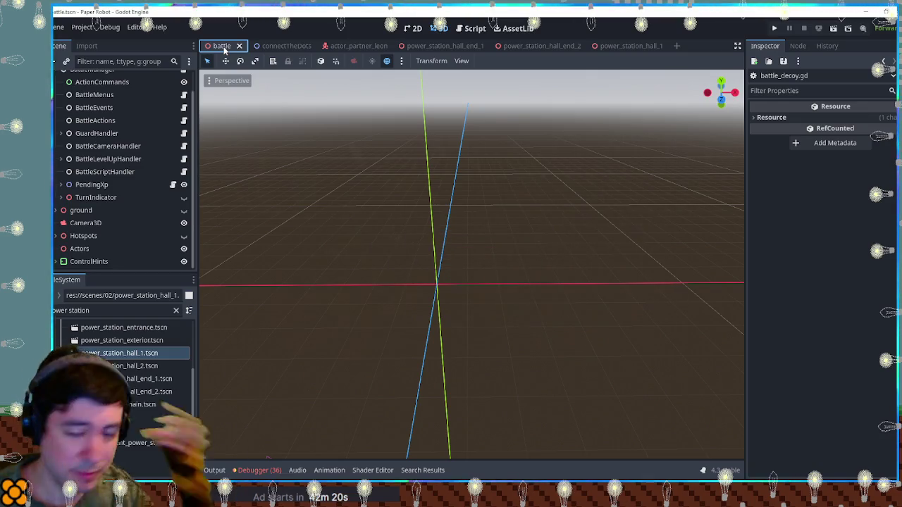
key(F6)
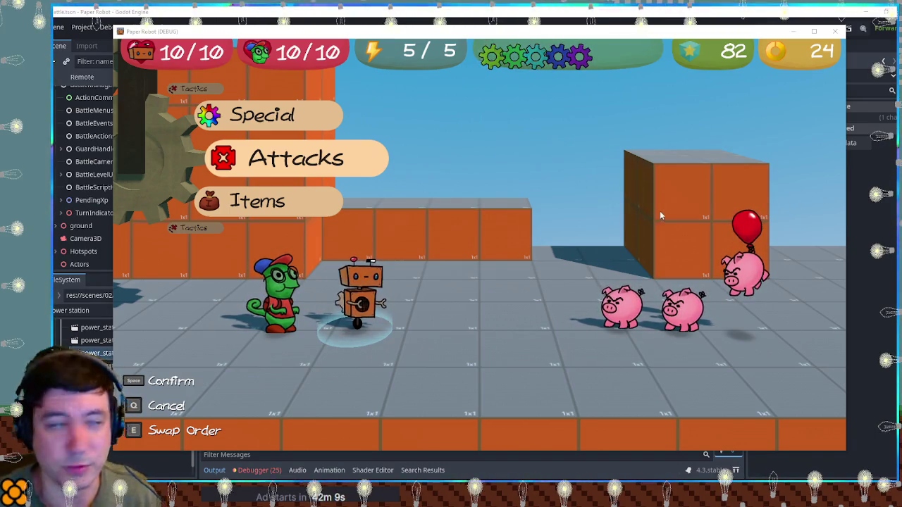
key(e)
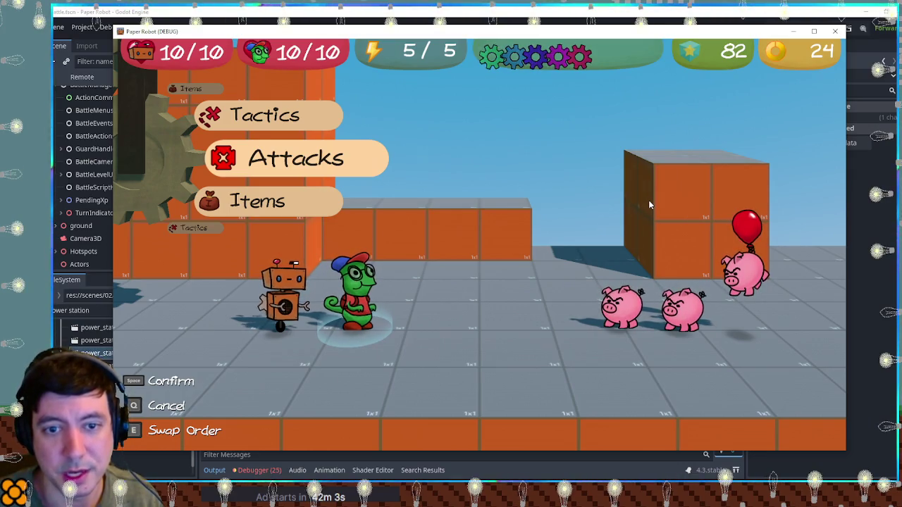
key(space)
key(Down)
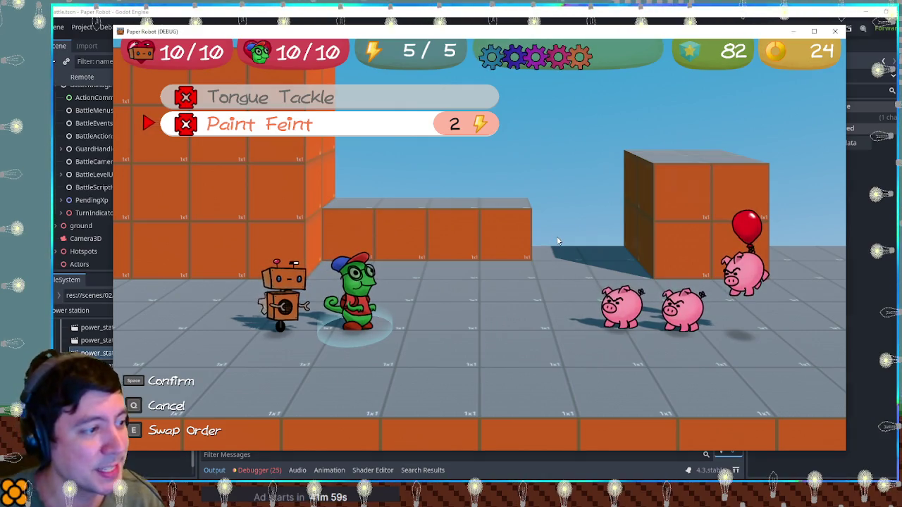
key(space)
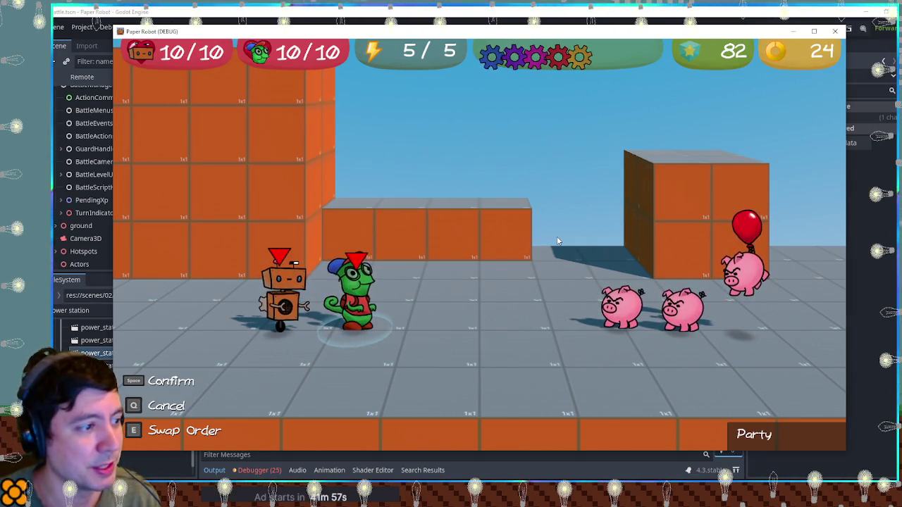
key(space)
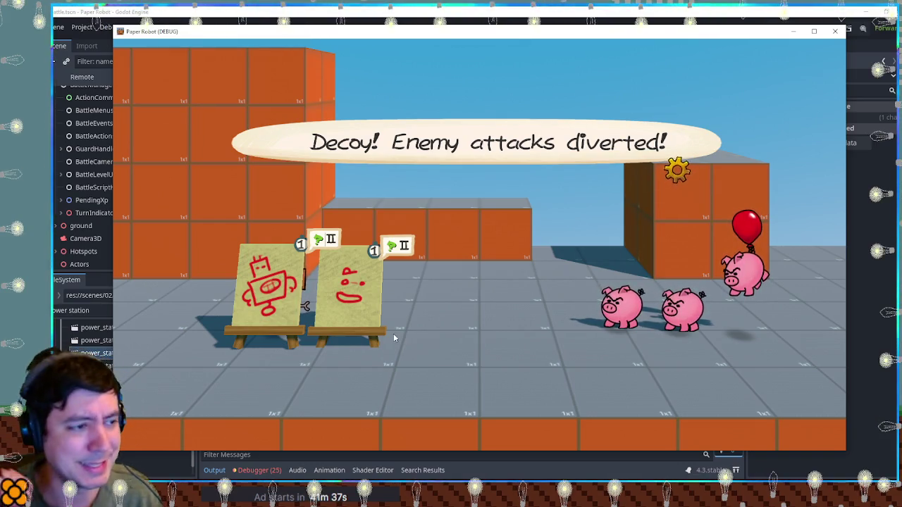
click(836, 32)
Step: Add a ColorRect node under the ConnectTheDots root in the 2D view
click(279, 46)
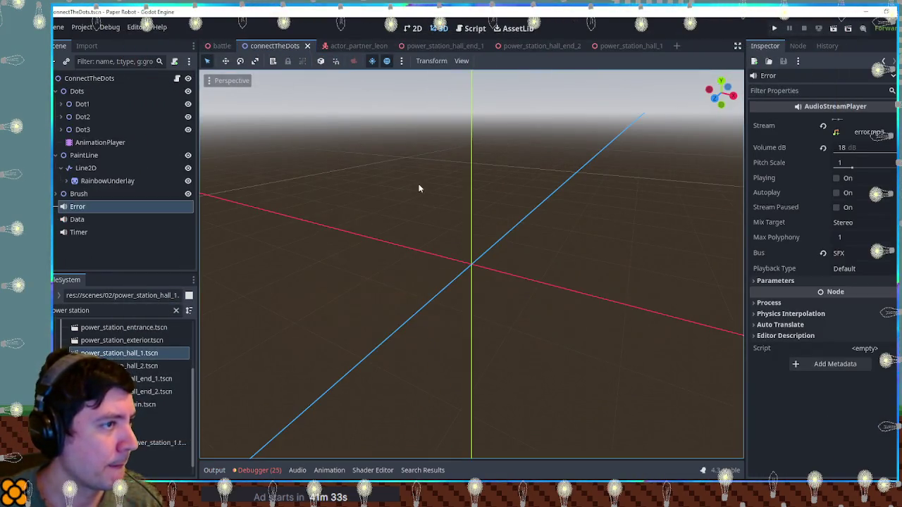
click(414, 28)
scroll(433, 146, down, 2)
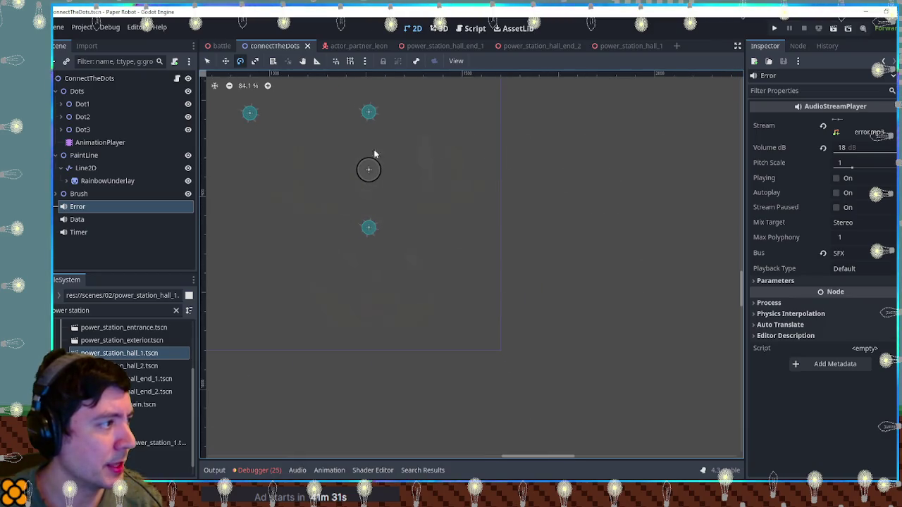
click(71, 83)
key(ctrl+a)
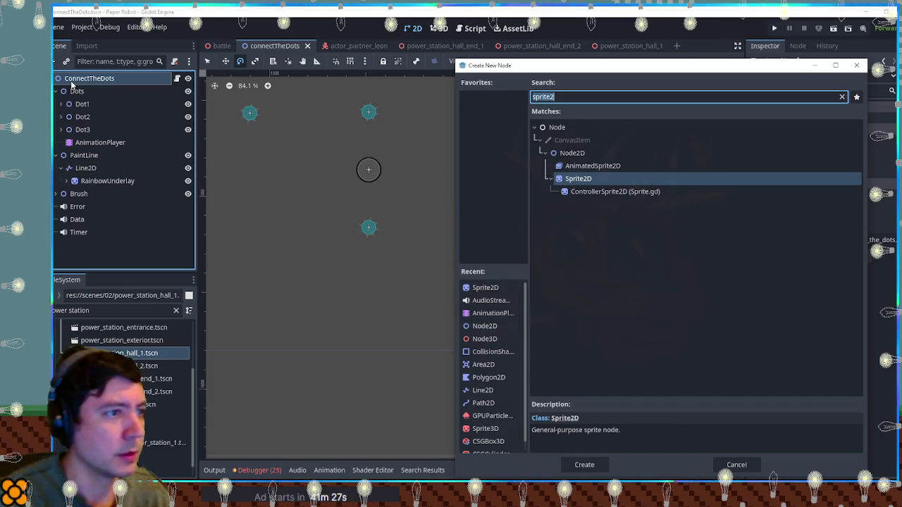
text(colo)
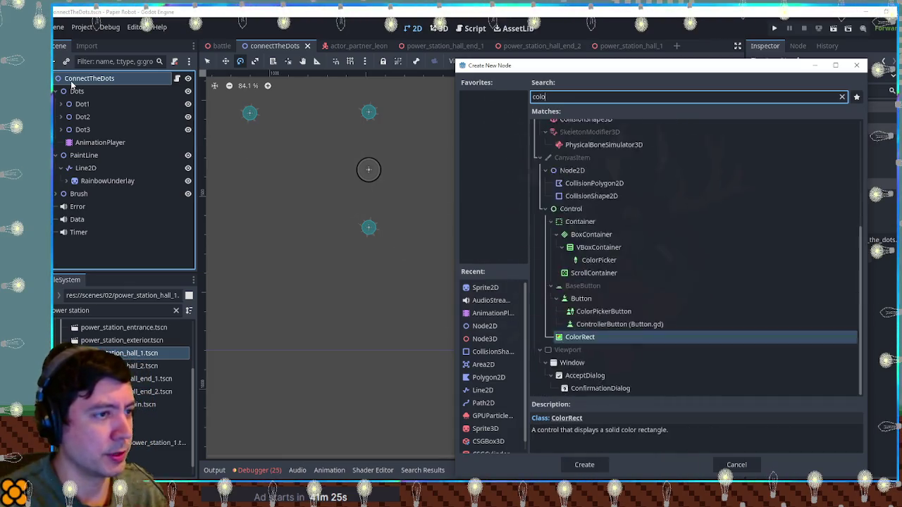
text(rrect)
key(Escape)
Step: Stretch the ColorRect into a large white rectangle and move it over the dots
scroll(312, 169, down, 2)
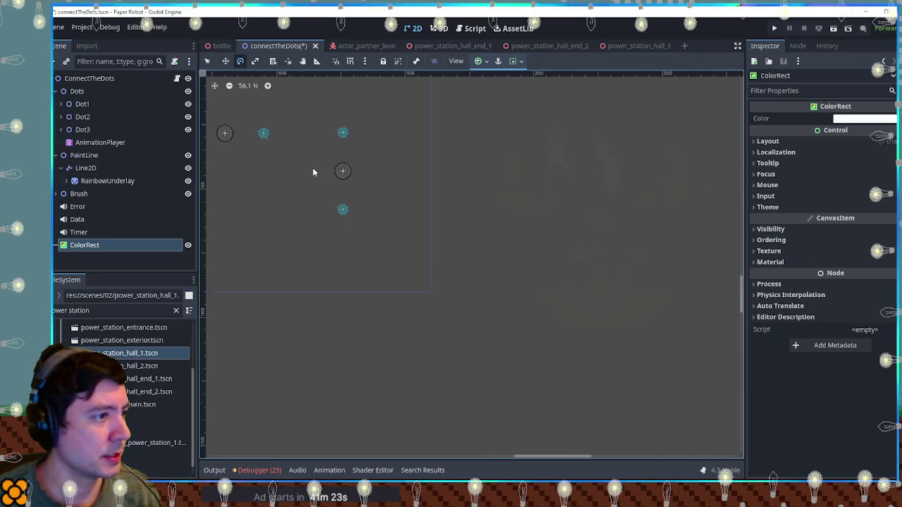
scroll(310, 169, down, 3)
scroll(306, 171, down, 2)
scroll(323, 182, up, 2)
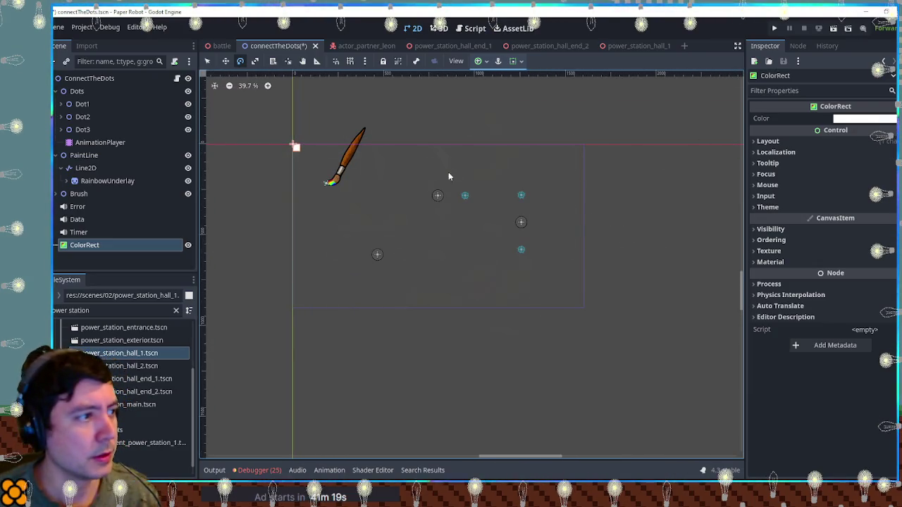
drag(303, 151, 395, 149)
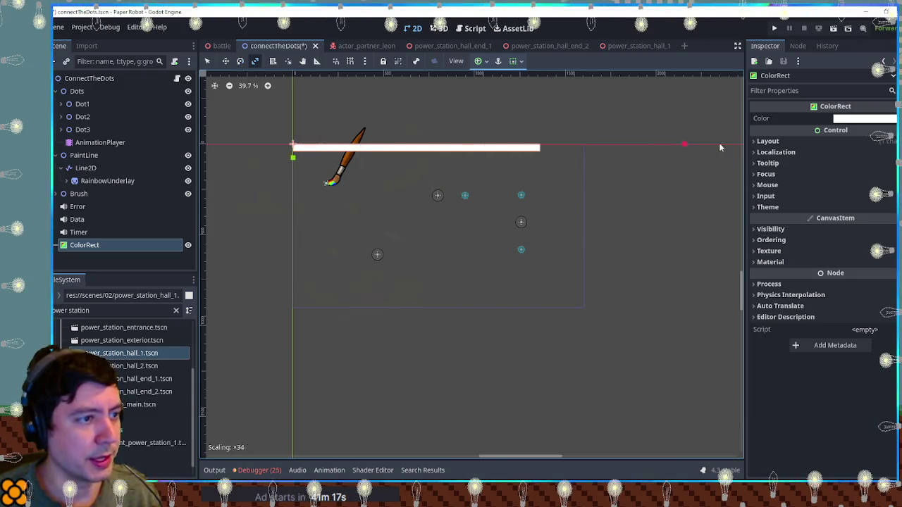
drag(712, 147, 660, 175)
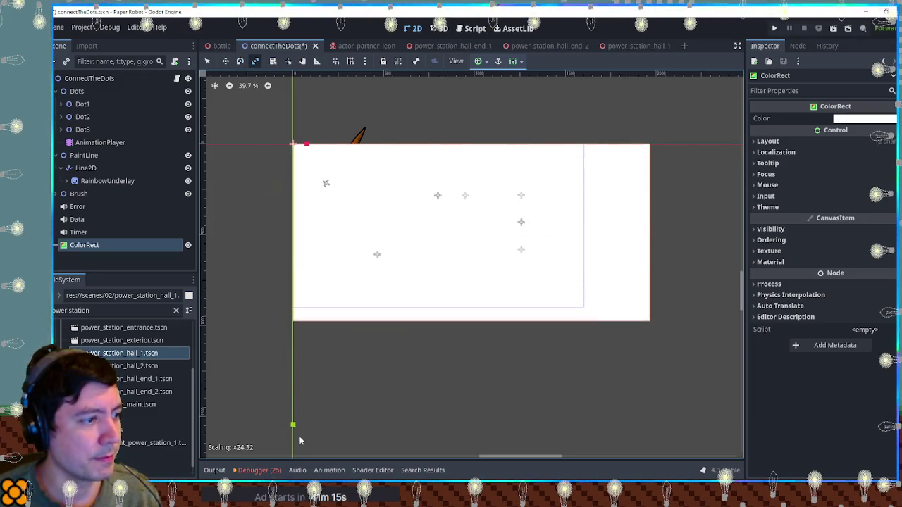
drag(299, 166, 298, 434)
drag(509, 291, 477, 276)
Step: Move ColorRect behind the dots, make it translucent dark grey (5252525b), and save the scene
drag(128, 245, 82, 89)
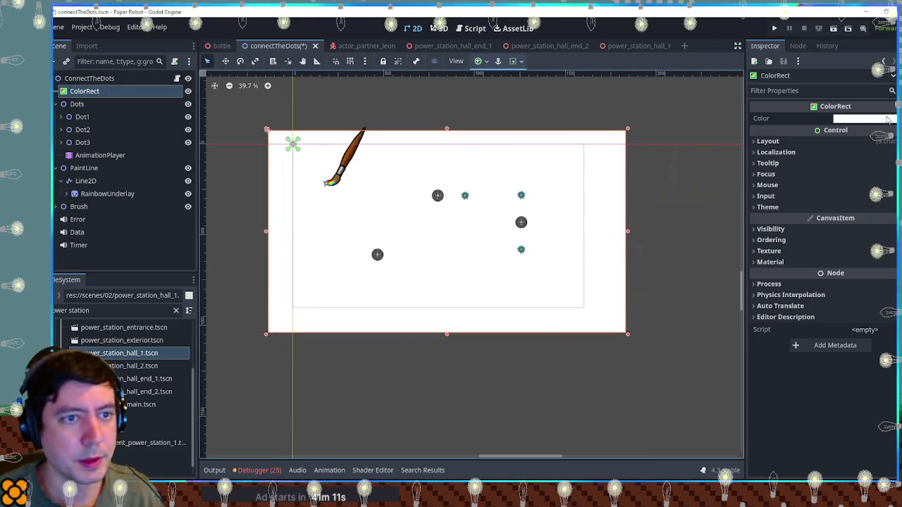
click(889, 120)
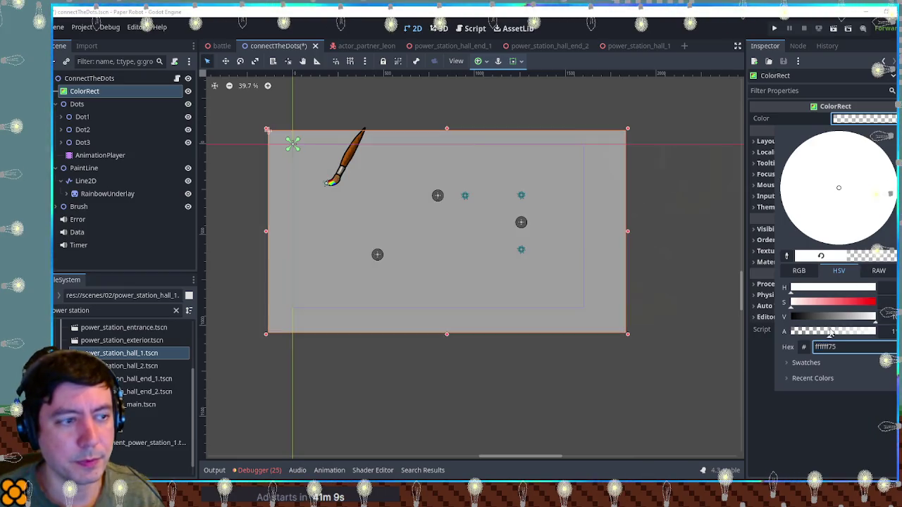
drag(871, 331, 810, 332)
click(817, 317)
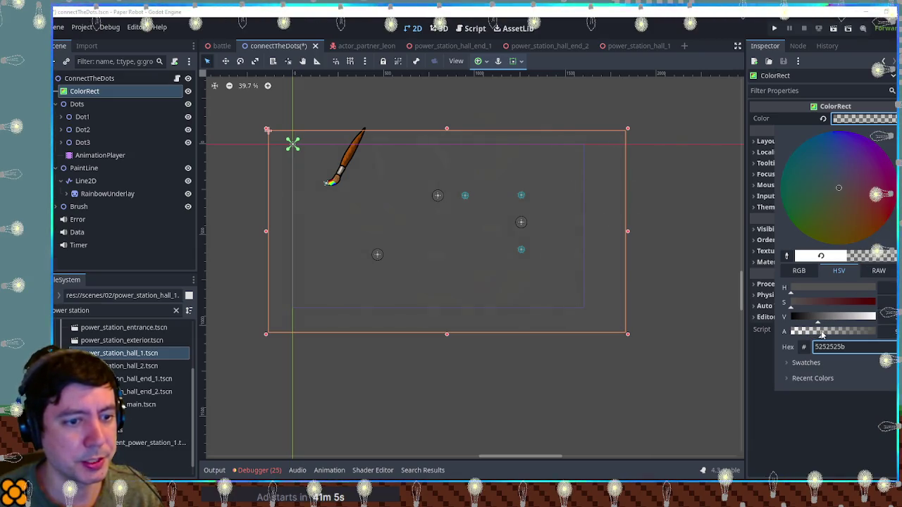
click(687, 265)
key(ctrl+s)
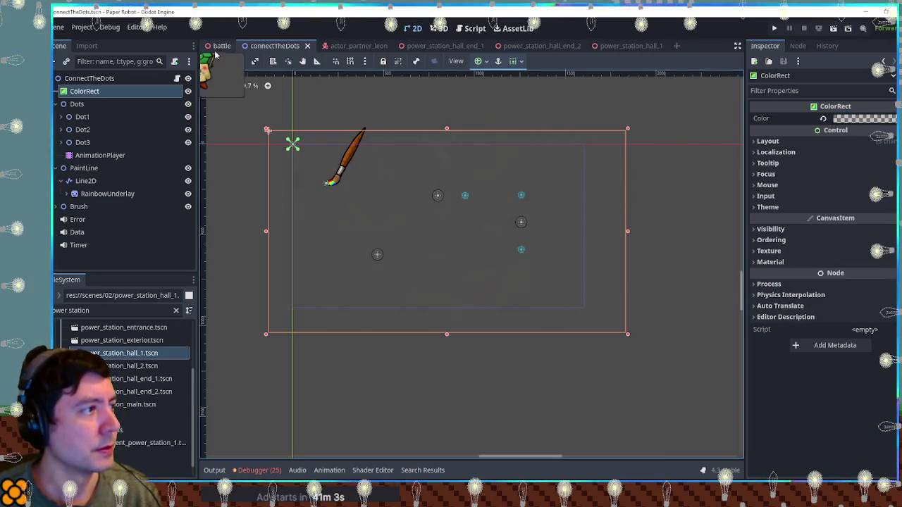
click(220, 46)
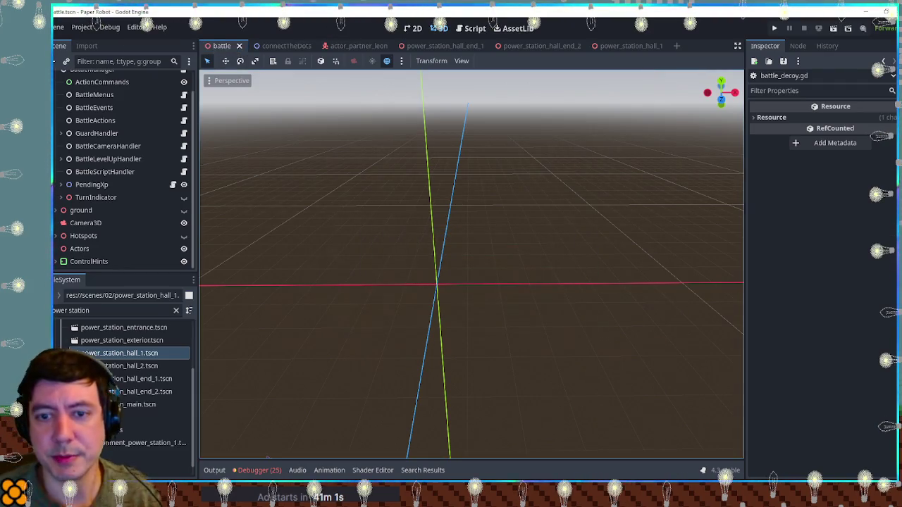
Step: Test-run the battle with F6, swap party order, use Paint Feint, then close and return to 2D
key(F6)
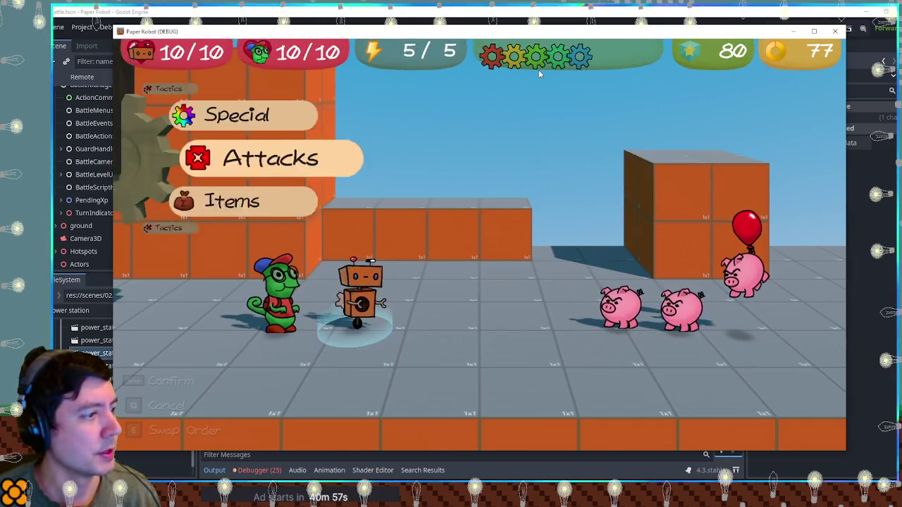
key(e)
key(space)
key(space)
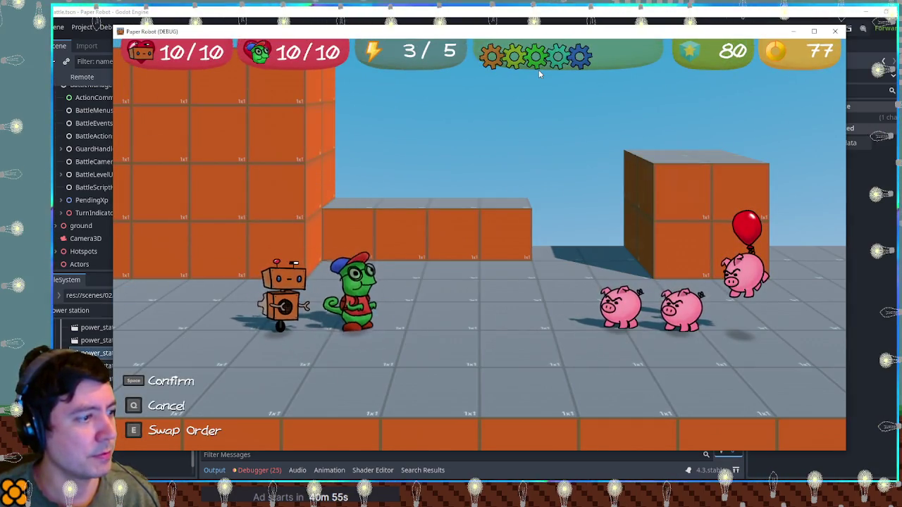
key(space)
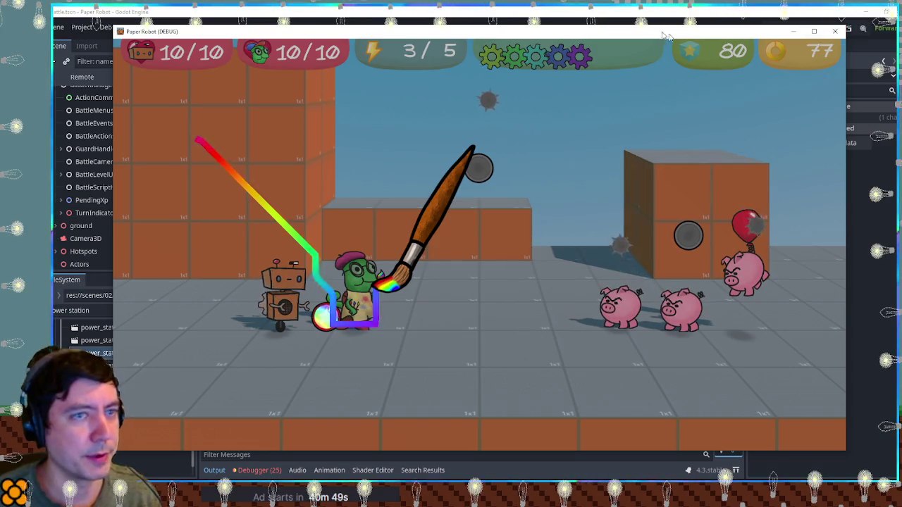
click(835, 31)
click(411, 28)
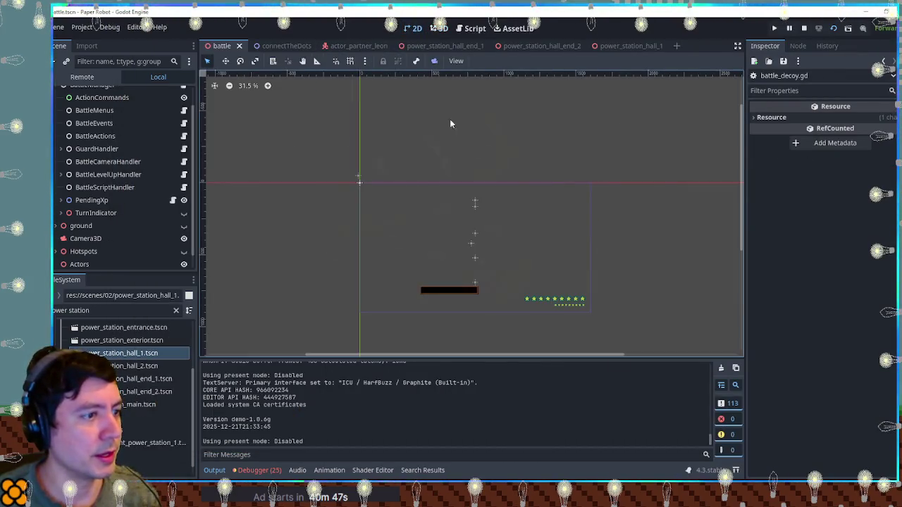
Step: Raise the connectTheDots ColorRect alpha so its colour becomes 525252ac, then hide the Output panel
click(275, 45)
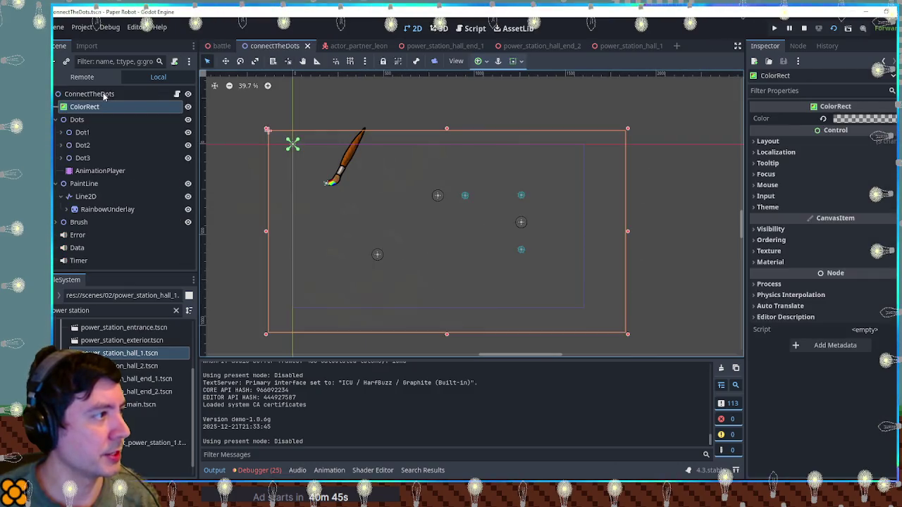
click(890, 119)
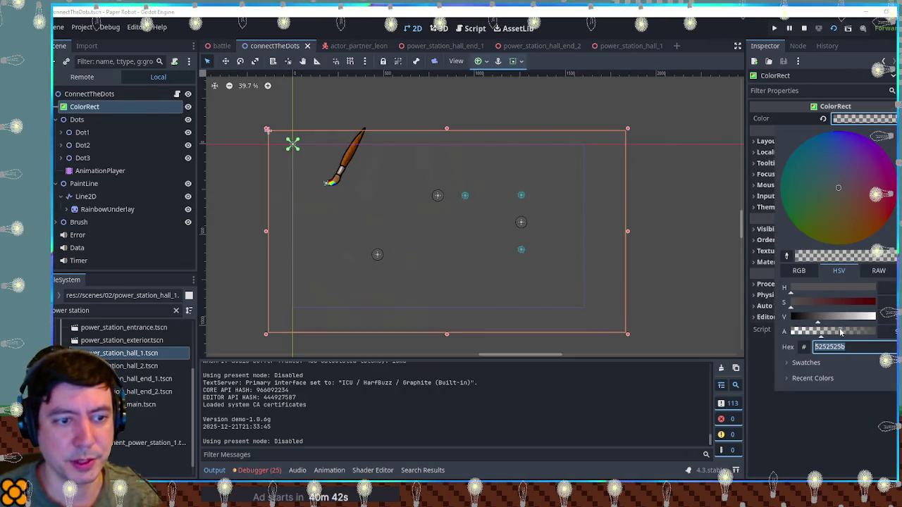
click(840, 332)
drag(853, 336, 851, 337)
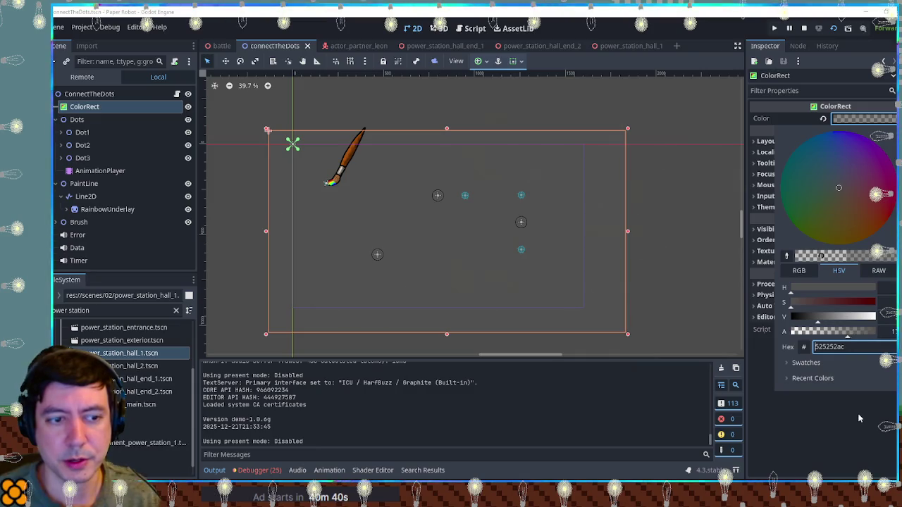
click(858, 418)
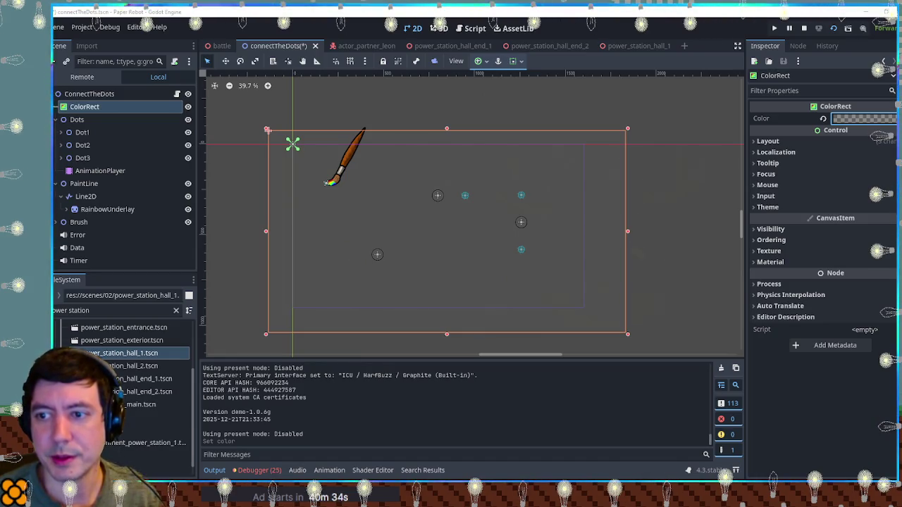
key(ctrl+j)
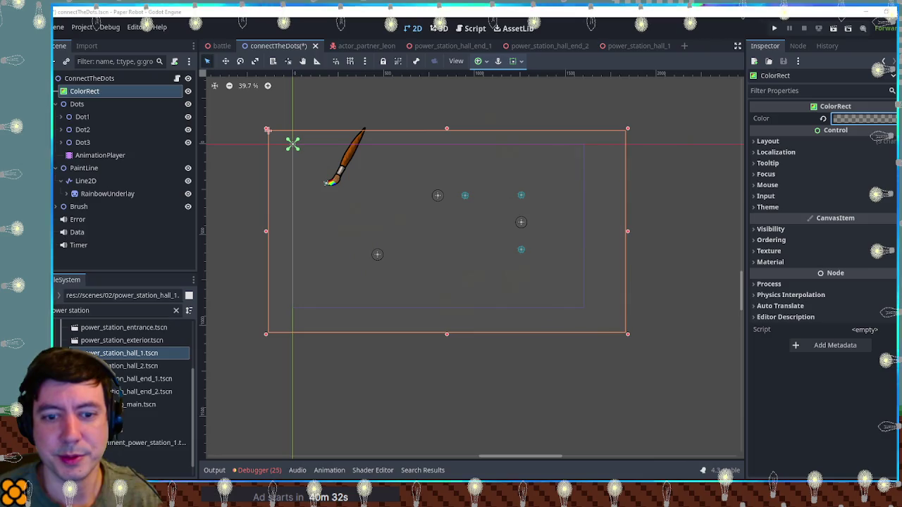
click(468, 394)
Step: Open the spike scene and delete its Area2D node along with its children
click(61, 143)
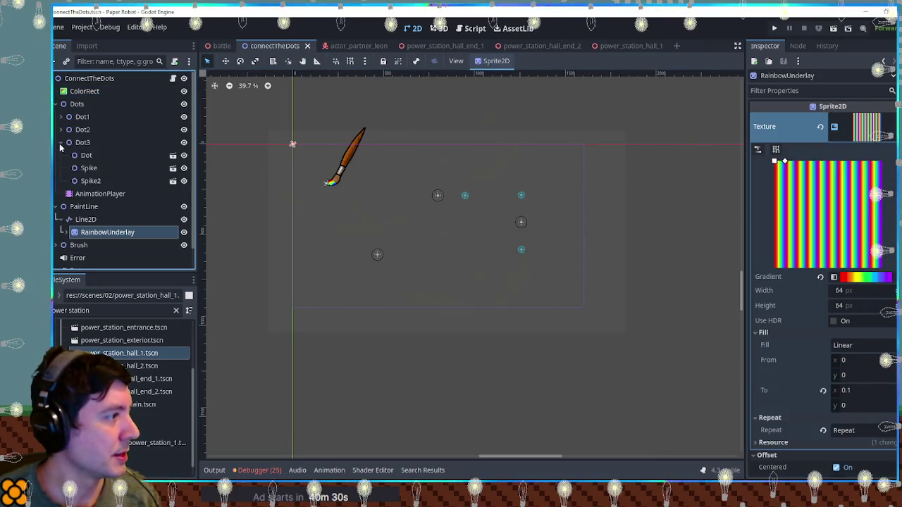
click(173, 182)
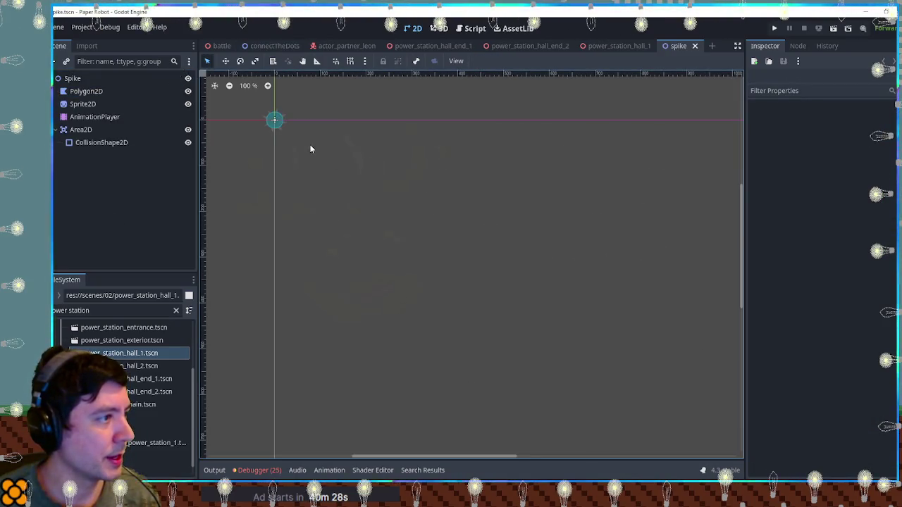
click(77, 131)
key(Delete)
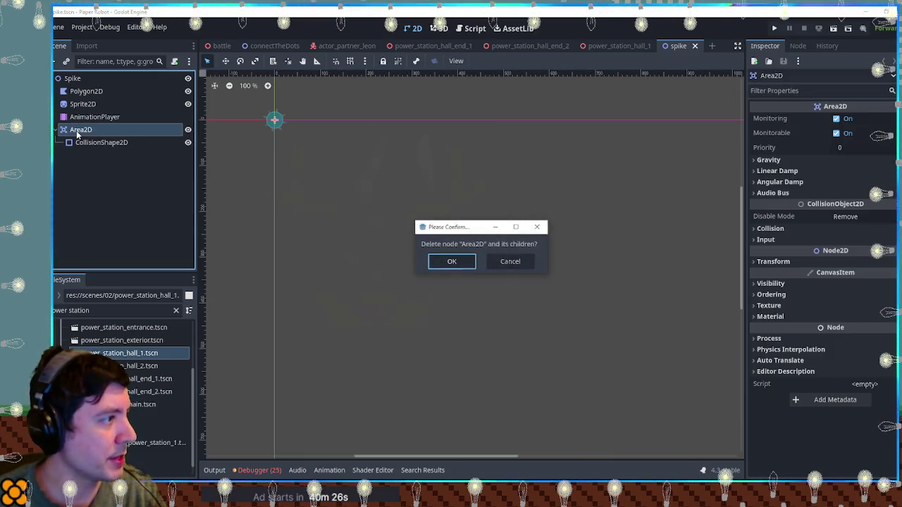
key(Return)
Step: Shift the Sprite2D region rect so the sprite shows the red ball
click(82, 104)
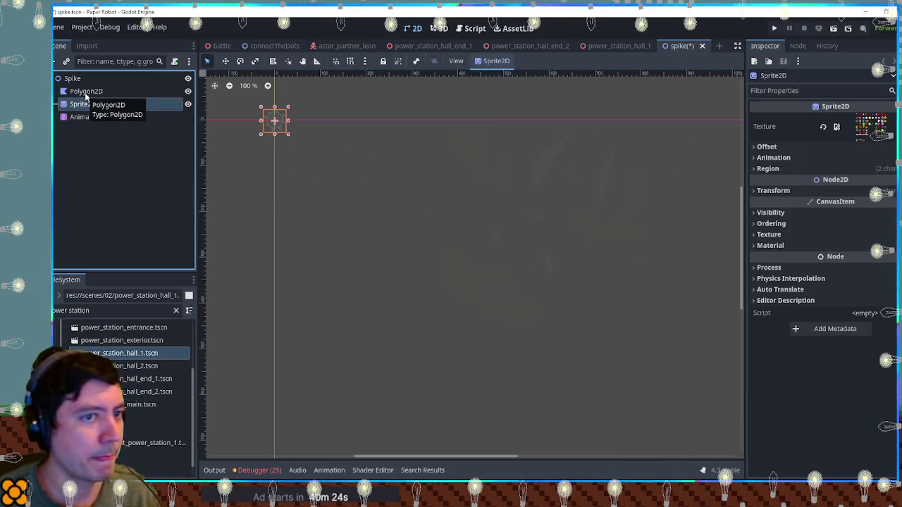
click(856, 130)
click(795, 314)
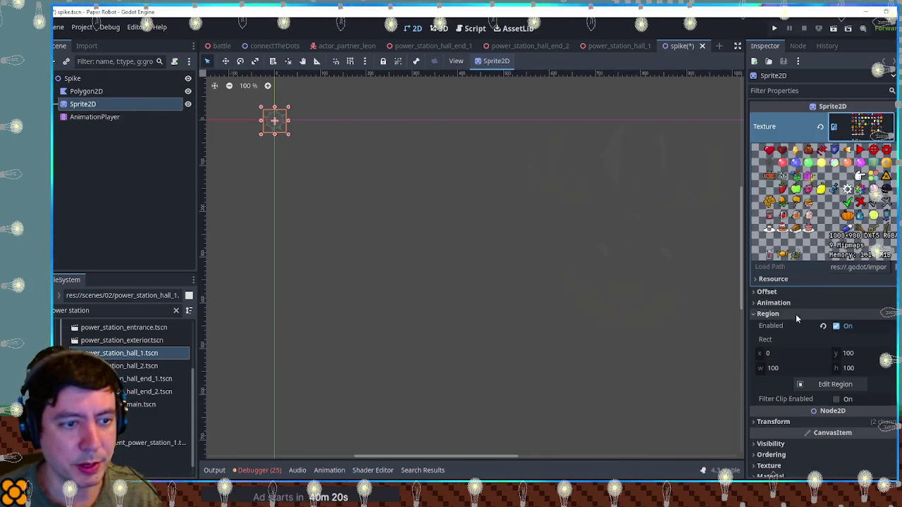
text(10)
key(Return)
click(532, 254)
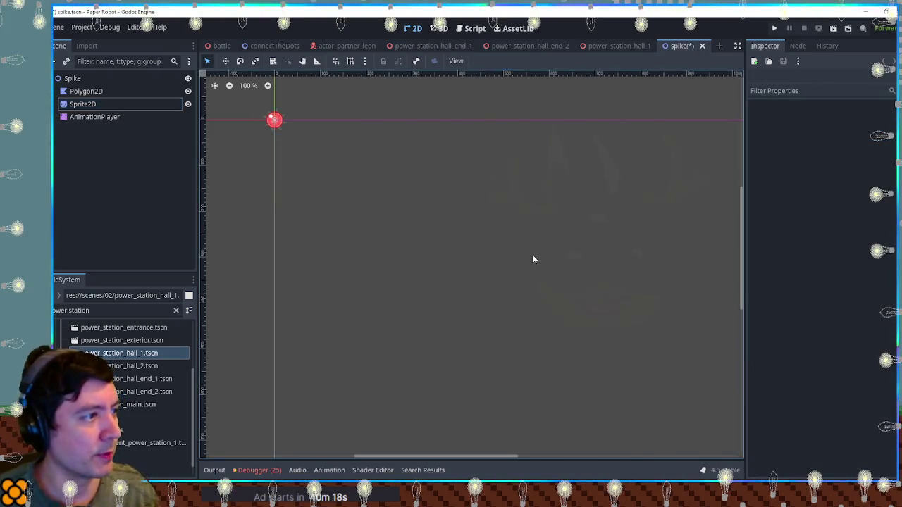
Step: Adjust the Polygon2D colour and save the spike scene
click(84, 91)
click(863, 118)
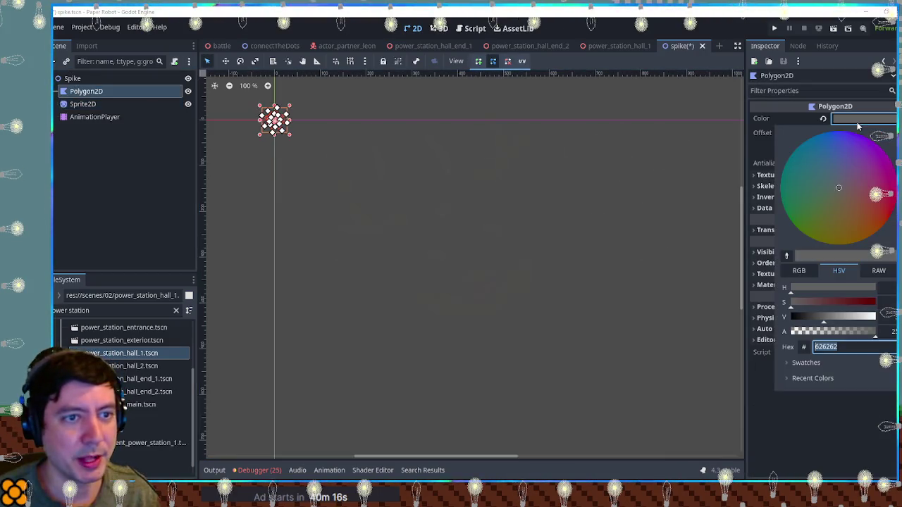
click(883, 211)
key(Escape)
click(546, 259)
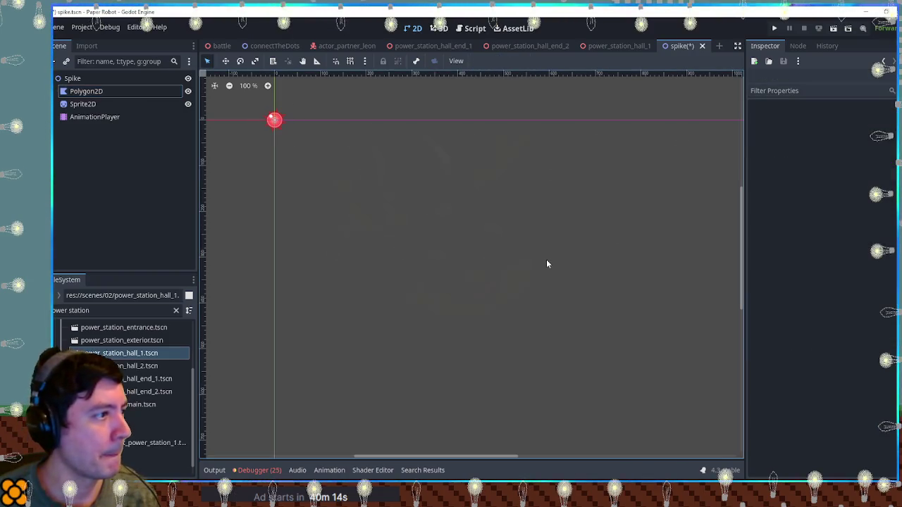
key(ctrl+s)
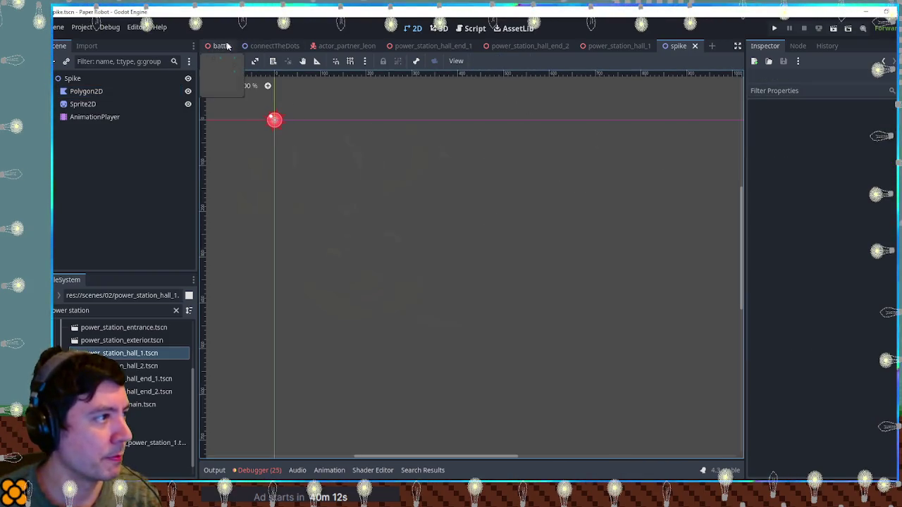
Step: Run the battle scene, swap party order, and launch Paint Feint on the party
click(221, 45)
key(F6)
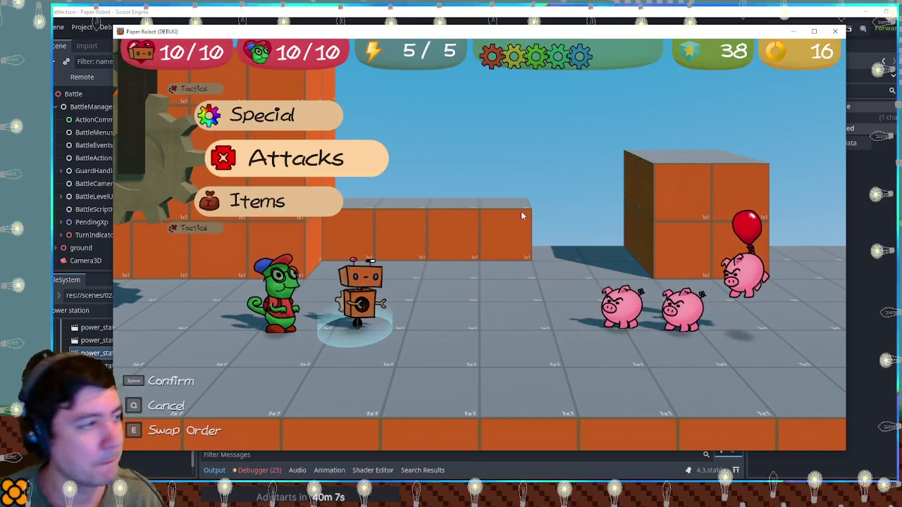
key(e)
key(space)
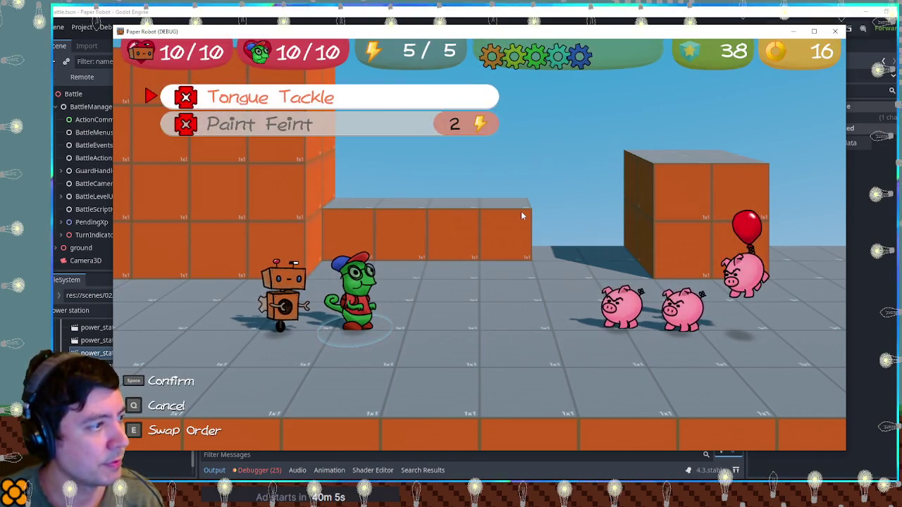
key(space)
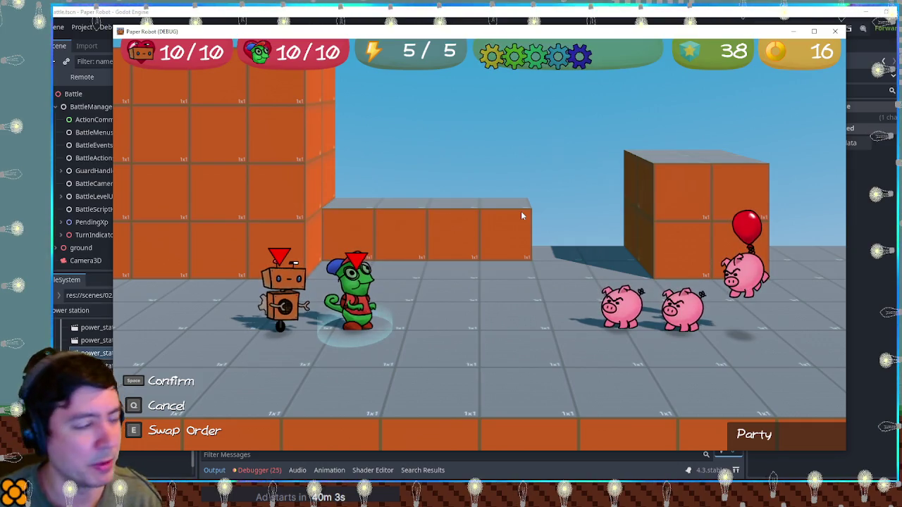
key(space)
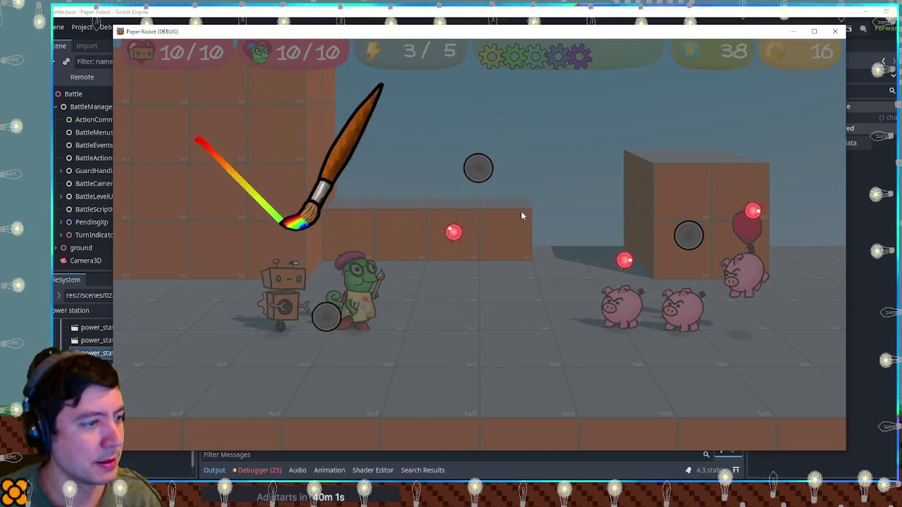
Step: Paint the path down, right, up twice and down through the dots to finish
key(Down)
key(Right)
key(Up)
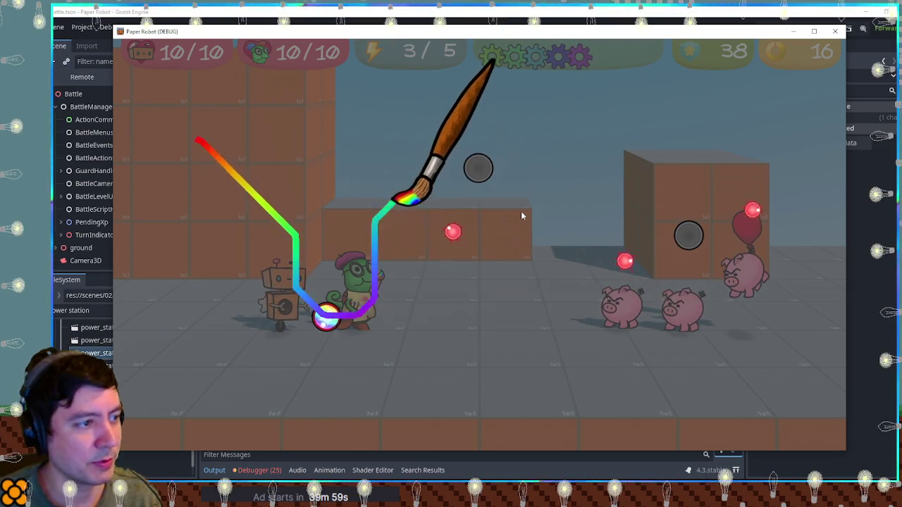
key(Up)
key(Down)
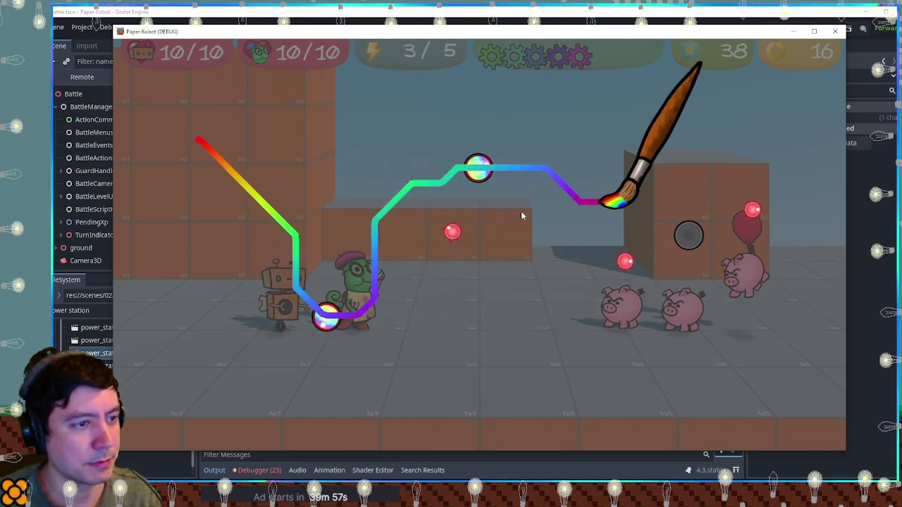
key(Down)
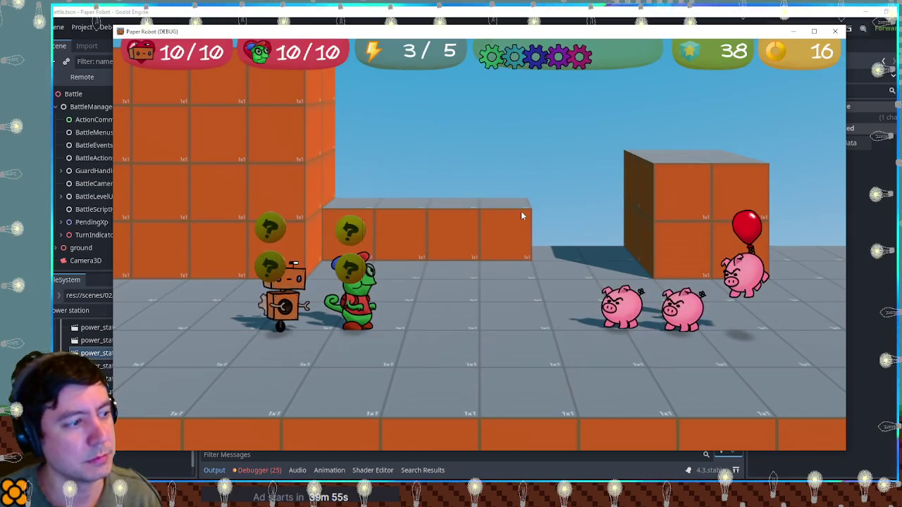